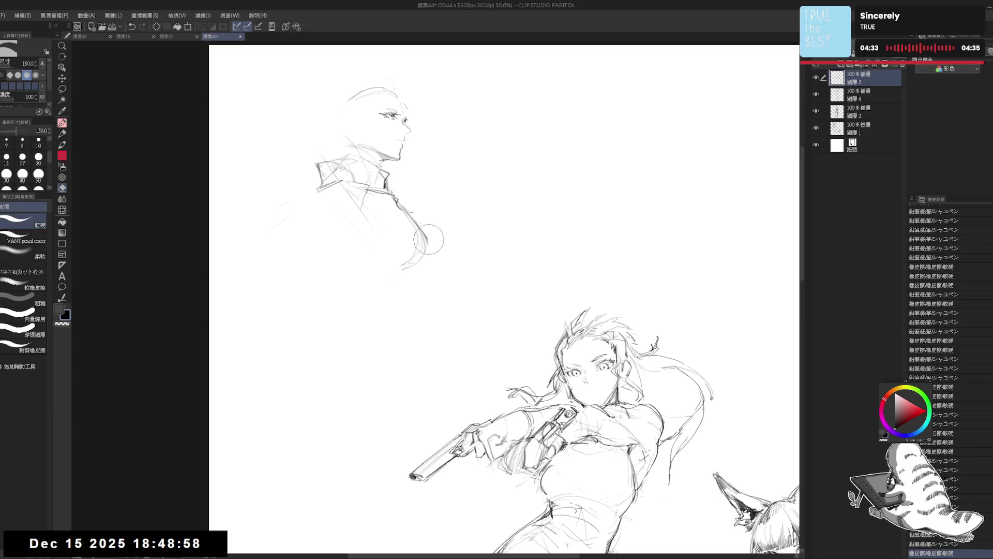
Add small pencil dots and strokes to the upper sketch, erasing one stray dot
{"action": "left_click", "coordinate": [395, 269]}
{"action": "left_click", "coordinate": [372, 262]}
{"action": "left_click", "coordinate": [348, 253]}
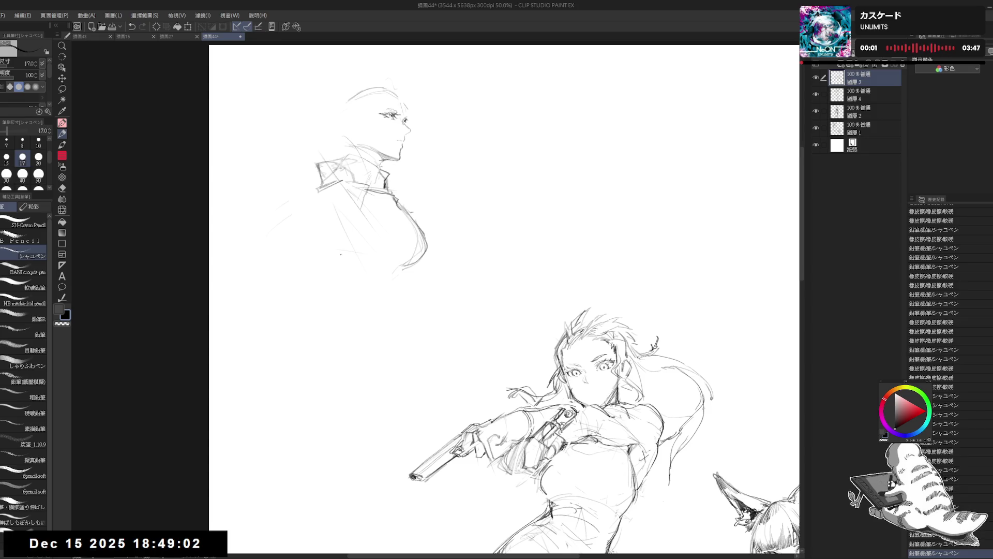
{"action": "left_click", "coordinate": [383, 253]}
{"action": "key", "text": "e"}
{"action": "left_click_drag", "start_coordinate": [386, 253], "coordinate": [407, 259]}
{"action": "key", "text": "p"}
{"action": "left_click", "coordinate": [378, 260]}
{"action": "left_click", "coordinate": [418, 151]}
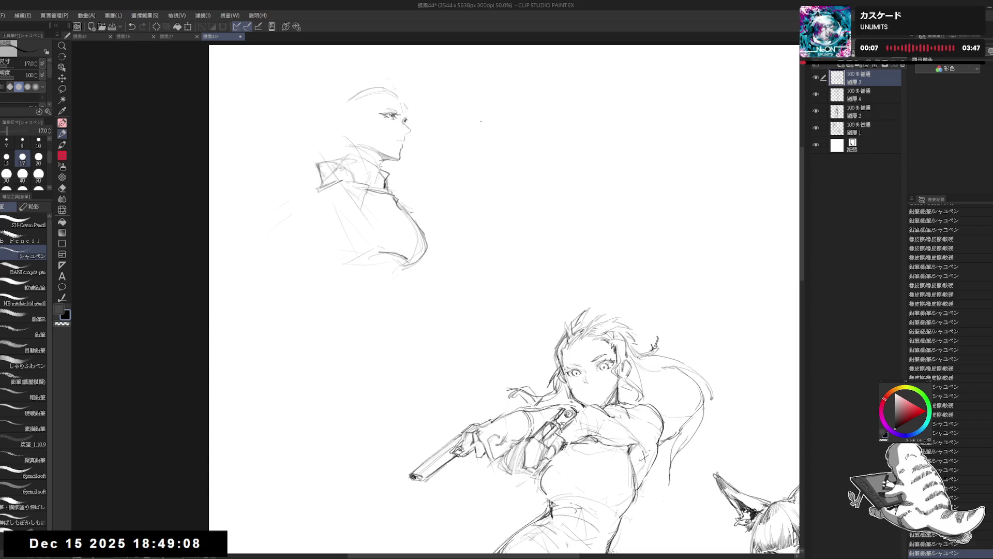
Recentre the page and add a pencil dot by the collar, undoing the extra collar stroke
{"action": "scroll", "coordinate": [481, 119], "scroll_direction": "down", "scroll_amount": 3}
{"action": "scroll", "coordinate": [487, 109], "scroll_direction": "up", "scroll_amount": 4}
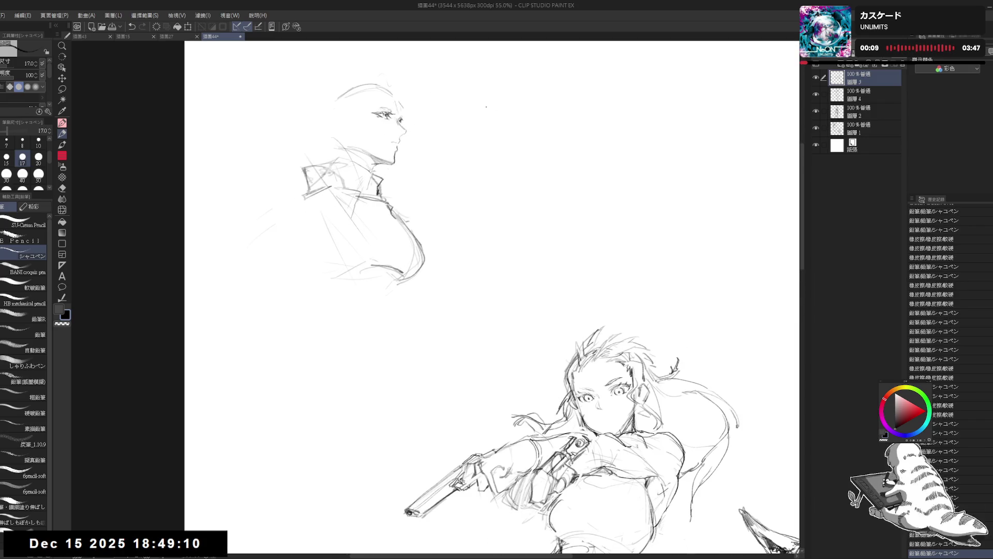
{"action": "left_click_drag", "start_coordinate": [486, 107], "coordinate": [506, 128]}
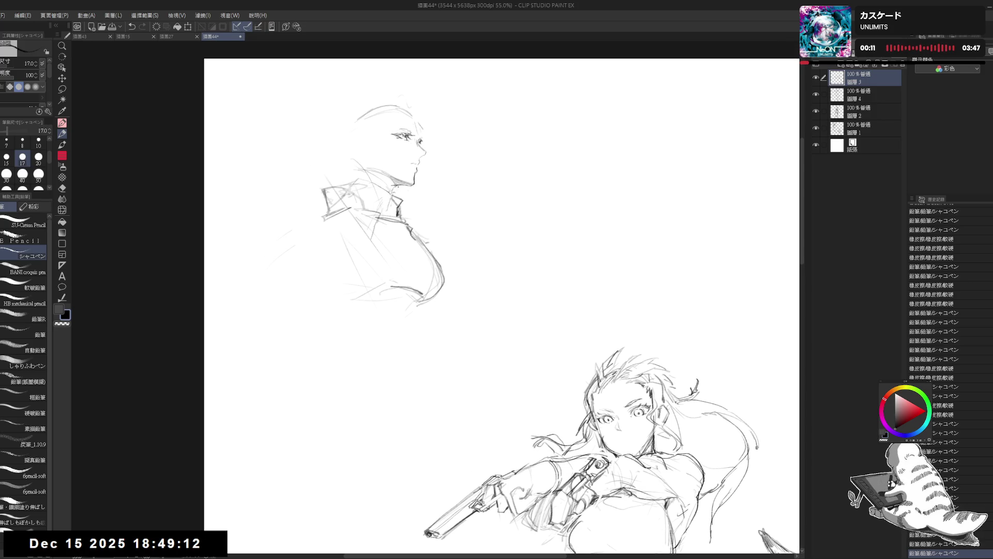
{"action": "left_click", "coordinate": [363, 180]}
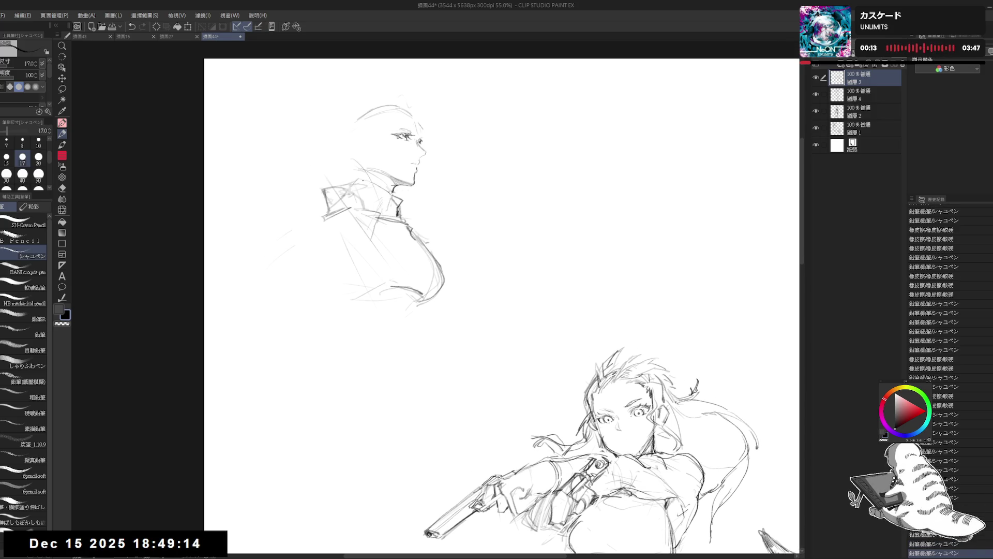
{"action": "mouse_move", "coordinate": [368, 187]}
{"action": "left_mouse_down"}
{"action": "mouse_move", "coordinate": [389, 178]}
{"action": "mouse_move", "coordinate": [367, 178]}
{"action": "mouse_move", "coordinate": [390, 190]}
{"action": "left_mouse_up"}
{"action": "key", "text": "ctrl+z"}
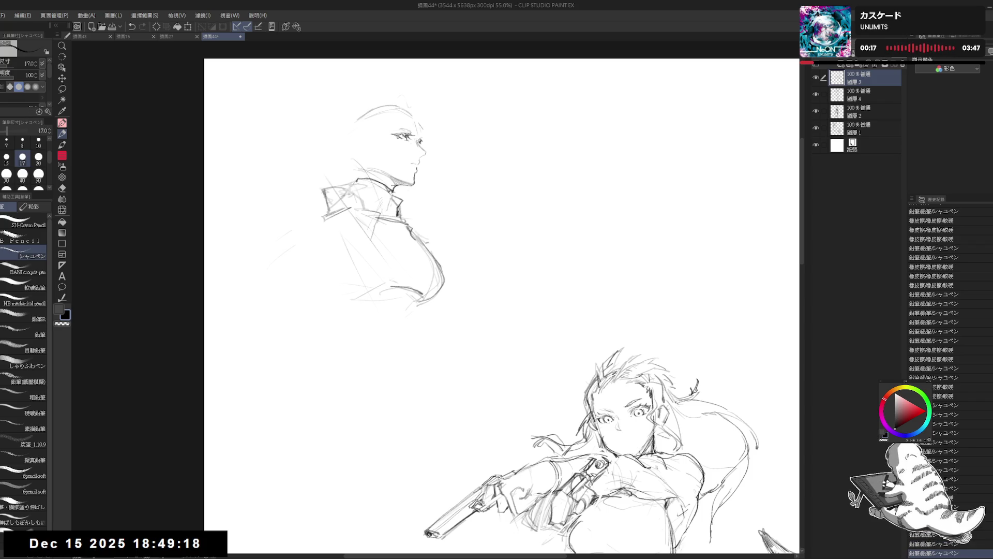
Erase the old eye marks with a larger eraser and redraw the eye lines at pencil size 15
{"action": "key", "text": "e"}
{"action": "left_click_drag", "start_coordinate": [395, 125], "coordinate": [398, 150]}
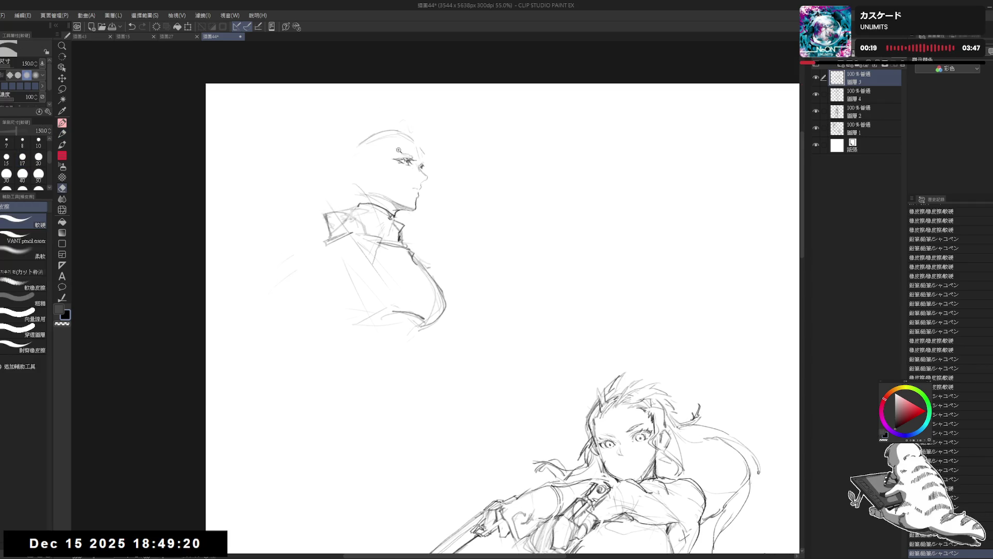
{"action": "scroll", "coordinate": [398, 150], "scroll_direction": "up", "scroll_amount": 1}
{"action": "key", "text": "bracketright"}
{"action": "key", "text": "bracketright"}
{"action": "key", "text": "bracketright"}
{"action": "left_click_drag", "start_coordinate": [396, 163], "coordinate": [416, 162]}
{"action": "key", "text": "p"}
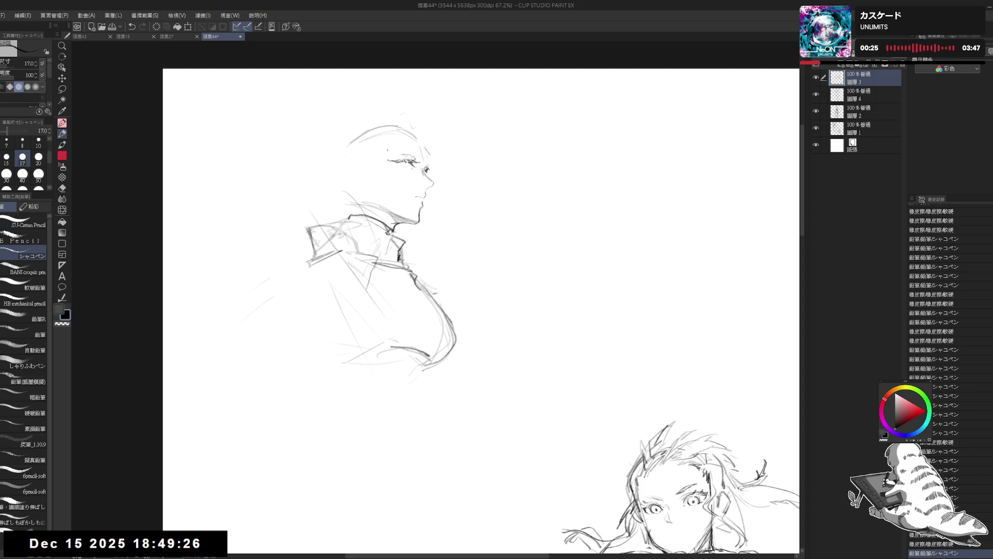
{"action": "key", "text": "bracketleft"}
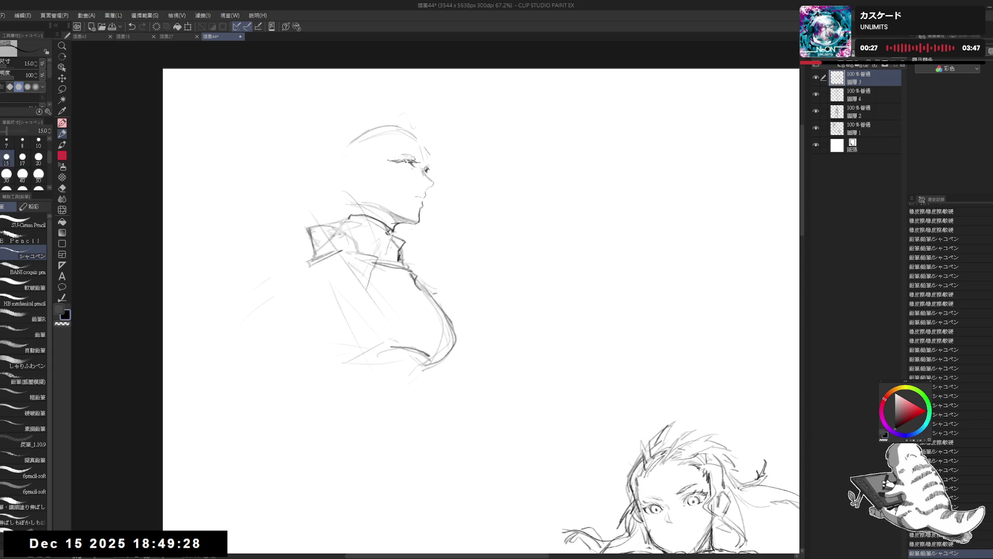
{"action": "left_click_drag", "start_coordinate": [388, 161], "coordinate": [408, 161]}
{"action": "mouse_move", "coordinate": [393, 163]}
{"action": "left_mouse_down"}
{"action": "mouse_move", "coordinate": [417, 161]}
{"action": "mouse_move", "coordinate": [411, 166]}
{"action": "left_mouse_up"}
Reduce the brush to 12, then stretch the upper profile sketch taller at top and bottom and confirm
{"action": "key", "text": "bracketleft"}
{"action": "key", "text": "ctrl+t"}
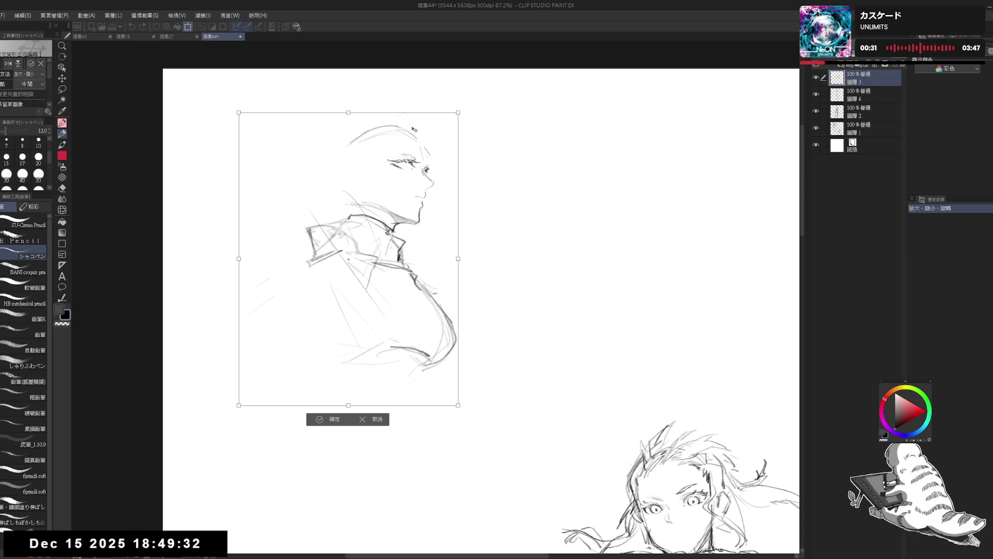
{"action": "left_click_drag", "start_coordinate": [348, 112], "coordinate": [349, 77]}
{"action": "mouse_move", "coordinate": [349, 406]}
{"action": "left_mouse_down"}
{"action": "mouse_move", "coordinate": [340, 430]}
{"action": "mouse_move", "coordinate": [350, 430]}
{"action": "left_mouse_up"}
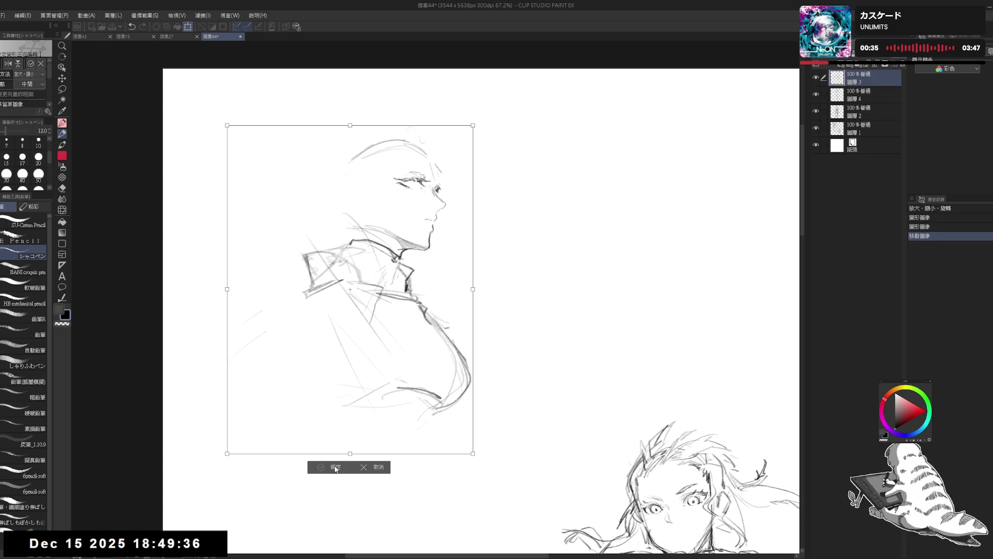
{"action": "left_click", "coordinate": [335, 467]}
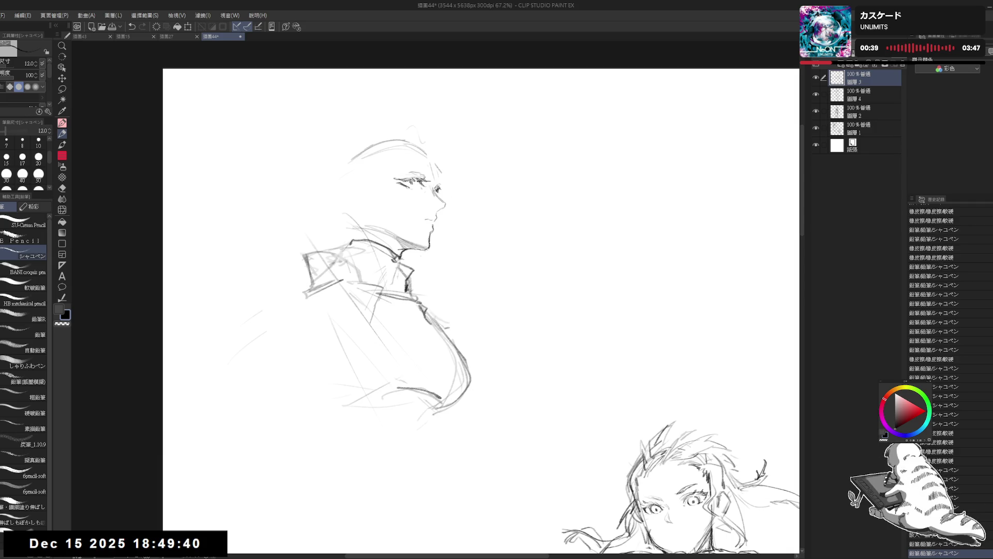
Add small pencil marks near the eye and refine the strokes around the head
{"action": "left_click_drag", "start_coordinate": [416, 189], "coordinate": [440, 206]}
{"action": "left_click", "coordinate": [385, 178]}
{"action": "left_click_drag", "start_coordinate": [364, 207], "coordinate": [365, 208]}
{"action": "left_click_drag", "start_coordinate": [439, 202], "coordinate": [440, 205]}
{"action": "left_click_drag", "start_coordinate": [347, 197], "coordinate": [351, 202]}
{"action": "left_click_drag", "start_coordinate": [438, 202], "coordinate": [440, 206]}
{"action": "left_click_drag", "start_coordinate": [438, 203], "coordinate": [440, 206]}
{"action": "left_click_drag", "start_coordinate": [360, 191], "coordinate": [358, 192]}
At pencil size 15, sketch a pointed ear behind the head and erase a stray line
{"action": "left_click", "coordinate": [6, 157]}
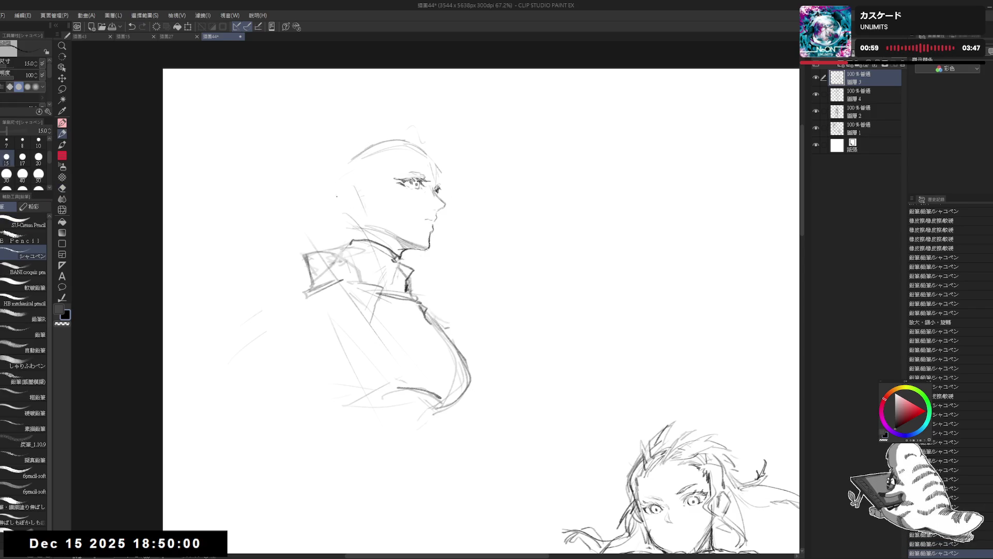
{"action": "mouse_move", "coordinate": [356, 186]}
{"action": "left_mouse_down"}
{"action": "mouse_move", "coordinate": [362, 199]}
{"action": "mouse_move", "coordinate": [298, 184]}
{"action": "mouse_move", "coordinate": [340, 202]}
{"action": "mouse_move", "coordinate": [346, 184]}
{"action": "left_mouse_up"}
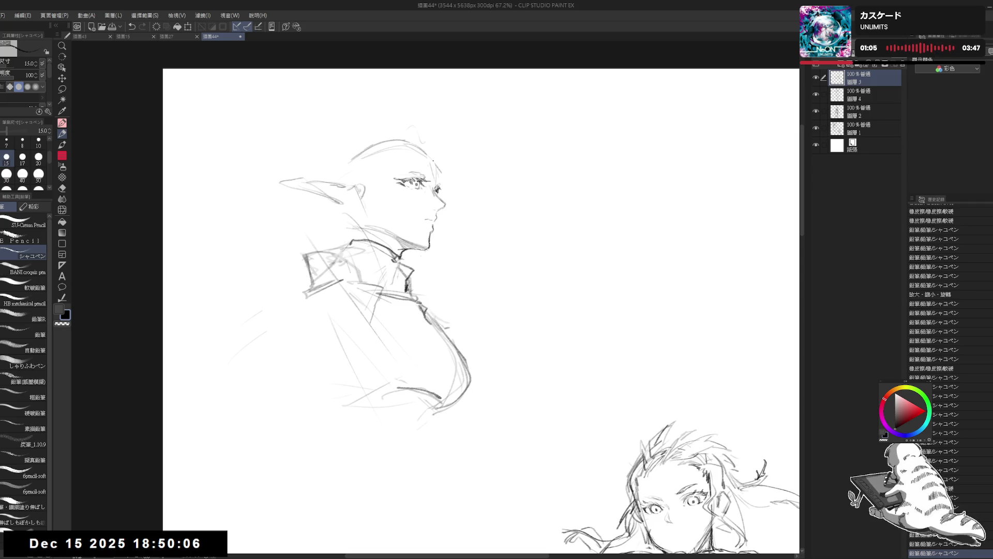
{"action": "left_click_drag", "start_coordinate": [434, 161], "coordinate": [440, 168]}
{"action": "scroll", "coordinate": [440, 168], "scroll_direction": "down", "scroll_amount": 1}
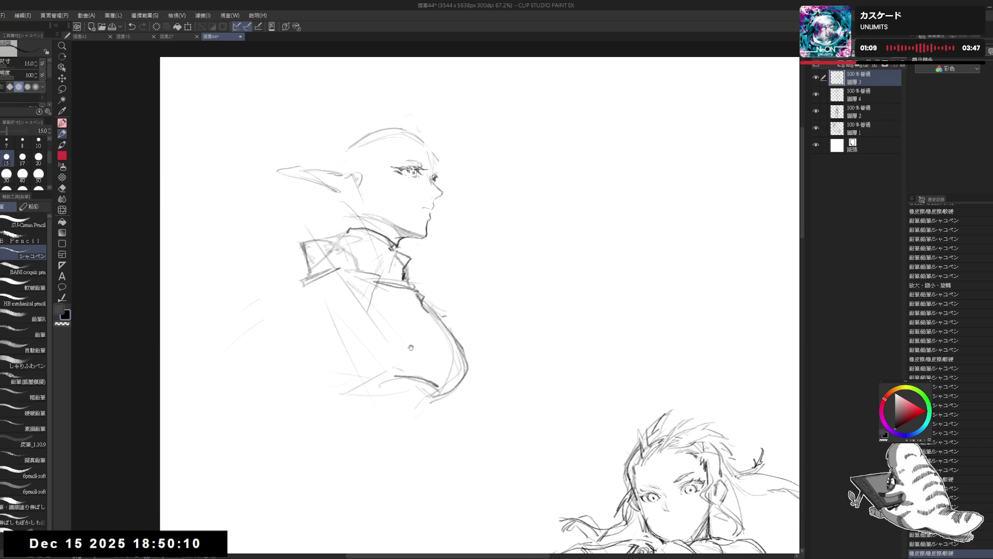
{"action": "scroll", "coordinate": [480, 297], "scroll_direction": "down", "scroll_amount": 2}
{"action": "mouse_move", "coordinate": [496, 279]}
{"action": "left_mouse_down"}
{"action": "mouse_move", "coordinate": [515, 302]}
{"action": "mouse_move", "coordinate": [508, 331]}
{"action": "left_mouse_up"}
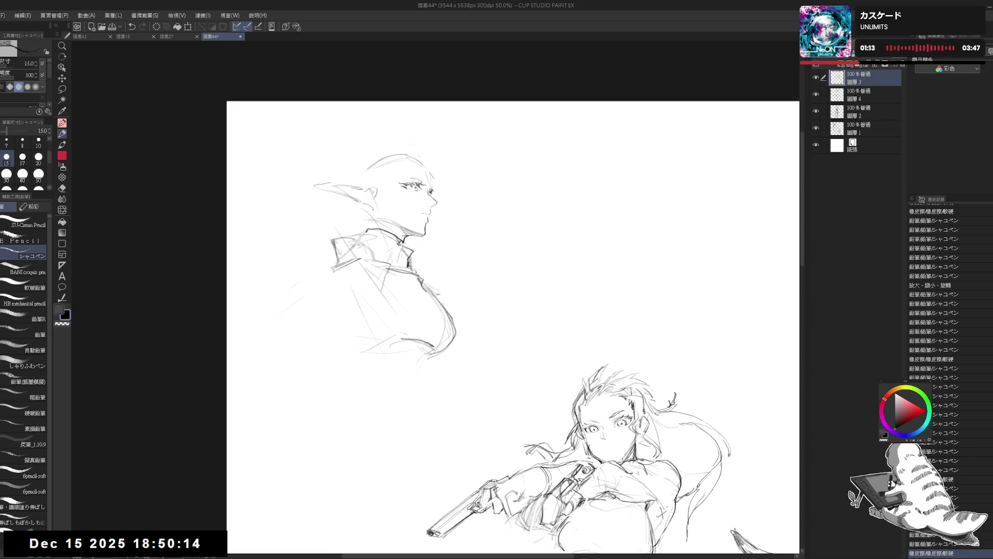
Add tiny pencil marks near the face and erase a stray mark
{"action": "left_click", "coordinate": [384, 216]}
{"action": "left_click", "coordinate": [385, 216]}
{"action": "left_click", "coordinate": [384, 216]}
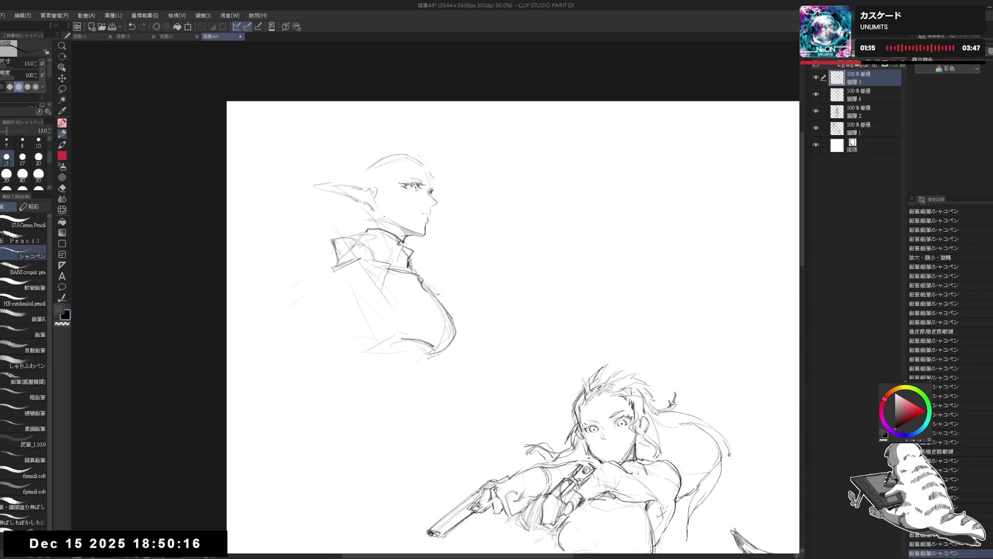
{"action": "key", "text": "e"}
{"action": "left_click", "coordinate": [376, 212]}
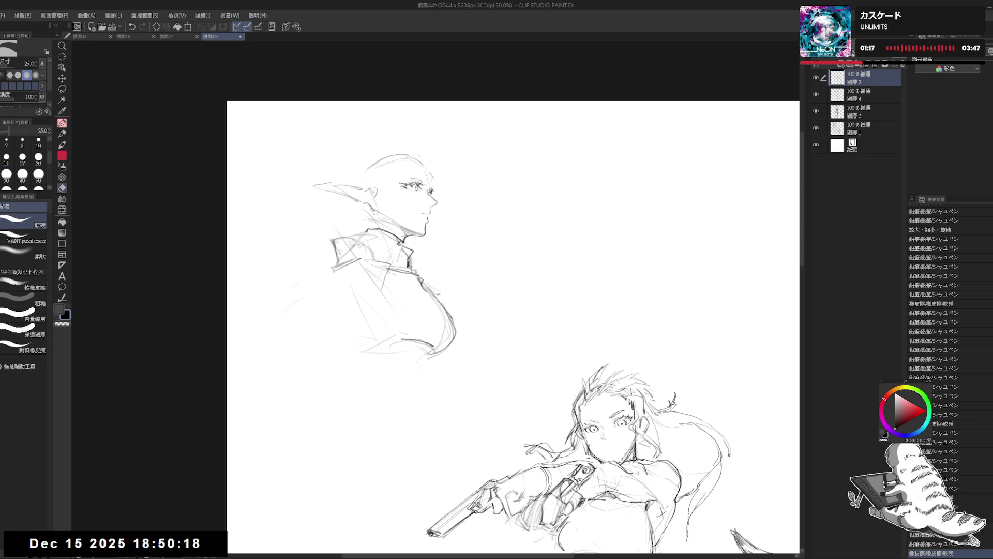
{"action": "key", "text": "p"}
{"action": "key", "text": "e"}
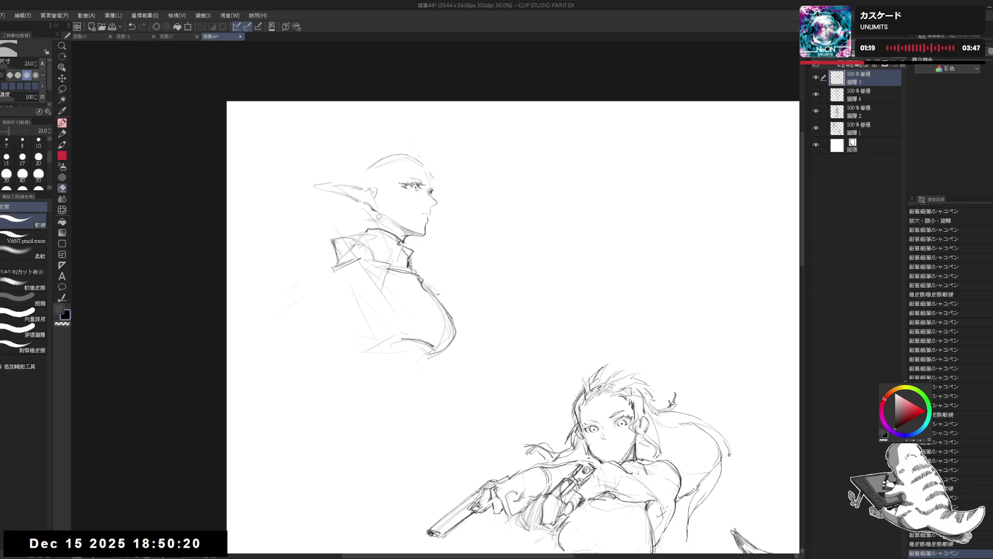
{"action": "key", "text": "p"}
{"action": "left_click", "coordinate": [413, 242]}
{"action": "left_click_drag", "start_coordinate": [433, 174], "coordinate": [436, 182]}
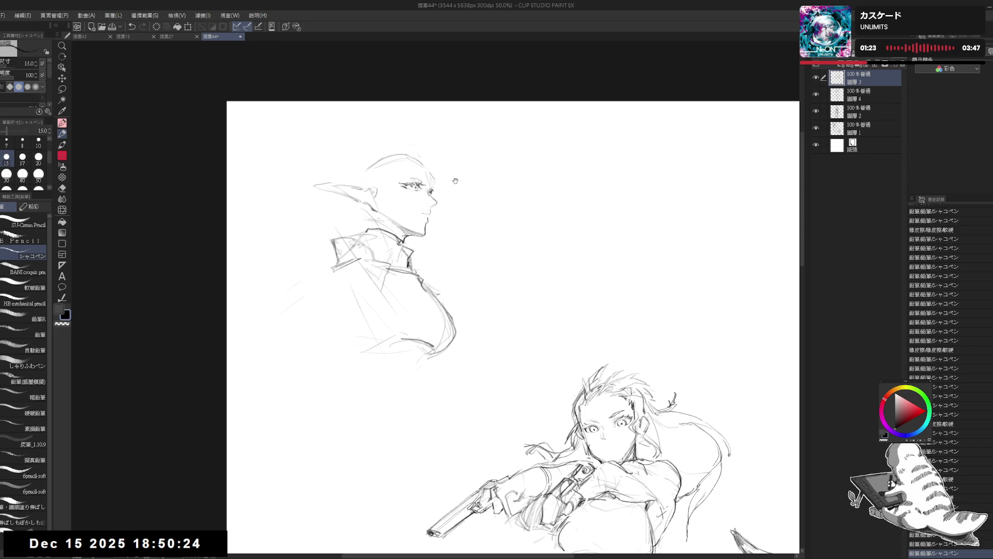
At pencil size 17, redraw the collar and extend its front flap into a sharp point
{"action": "key", "text": "bracketright"}
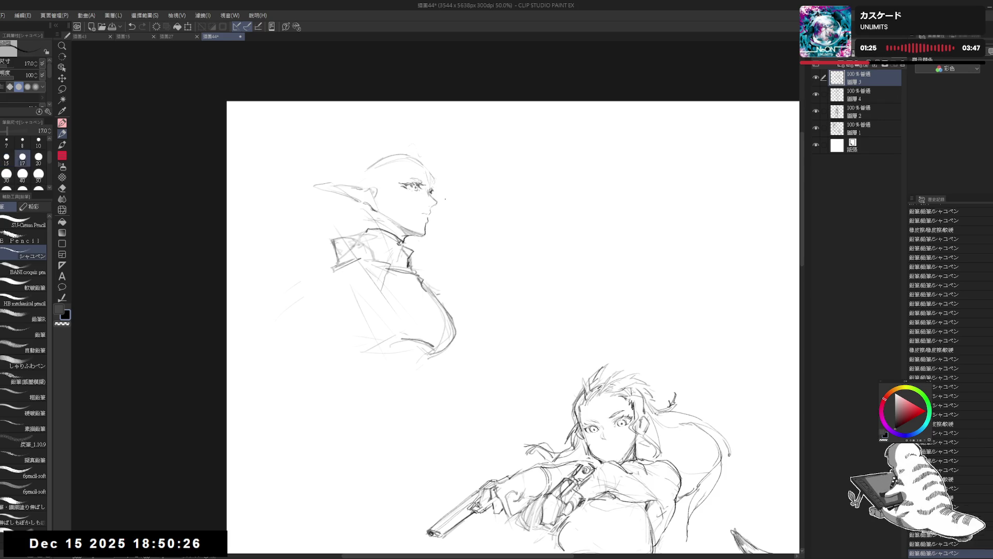
{"action": "left_click_drag", "start_coordinate": [331, 235], "coordinate": [326, 256]}
{"action": "left_click", "coordinate": [419, 257]}
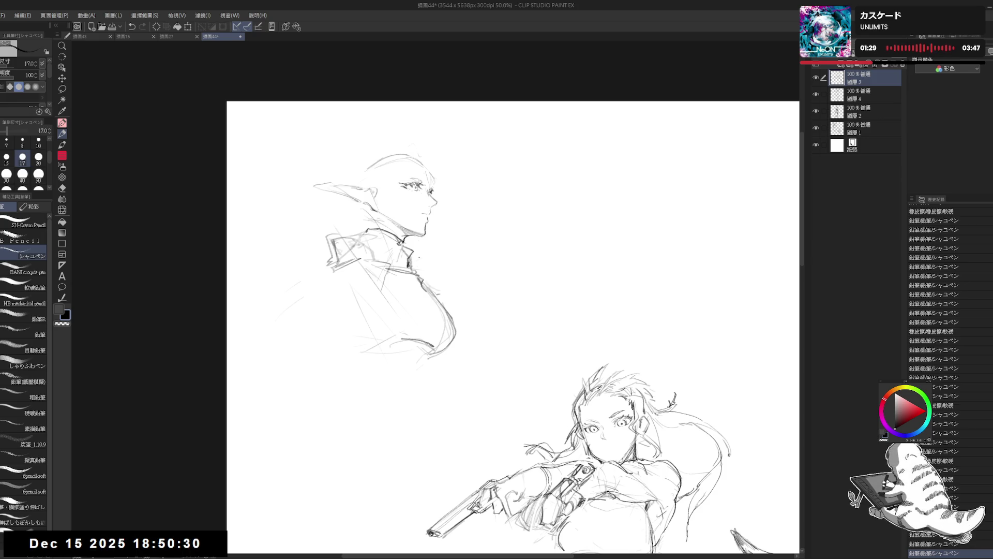
{"action": "mouse_move", "coordinate": [422, 257]}
{"action": "left_mouse_down"}
{"action": "mouse_move", "coordinate": [456, 247]}
{"action": "mouse_move", "coordinate": [425, 279]}
{"action": "left_mouse_up"}
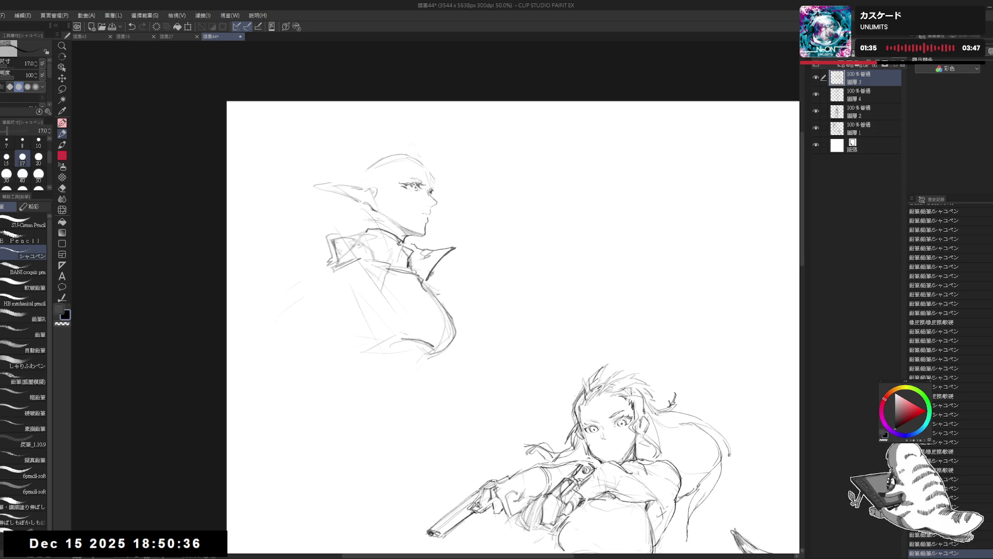
{"action": "key", "text": "e"}
{"action": "left_click_drag", "start_coordinate": [422, 253], "coordinate": [434, 256]}
{"action": "key", "text": "p"}
{"action": "scroll", "coordinate": [422, 253], "scroll_direction": "up", "scroll_amount": 1}
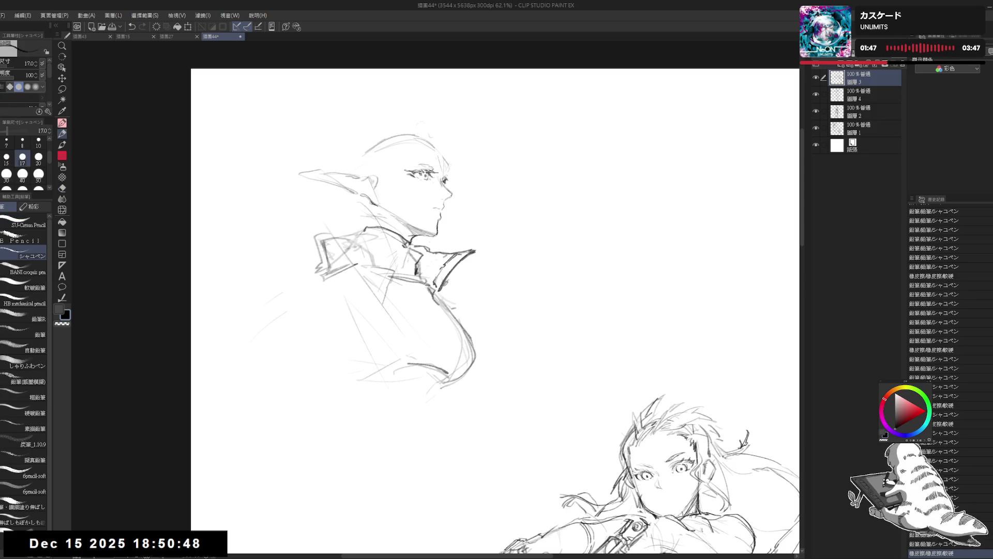
{"action": "left_click_drag", "start_coordinate": [436, 274], "coordinate": [448, 286]}
{"action": "left_click_drag", "start_coordinate": [460, 252], "coordinate": [437, 282]}
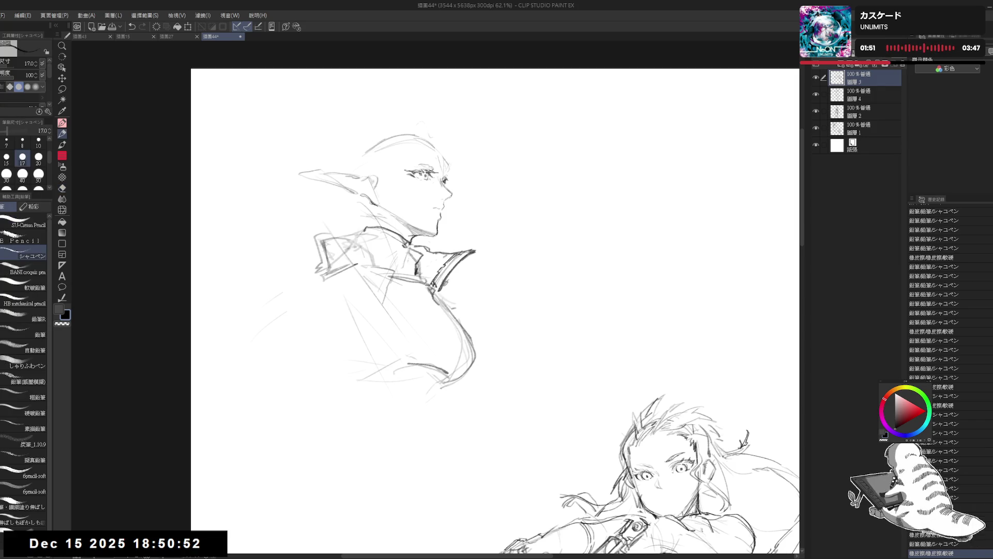
{"action": "key", "text": "h"}
{"action": "key", "text": "h"}
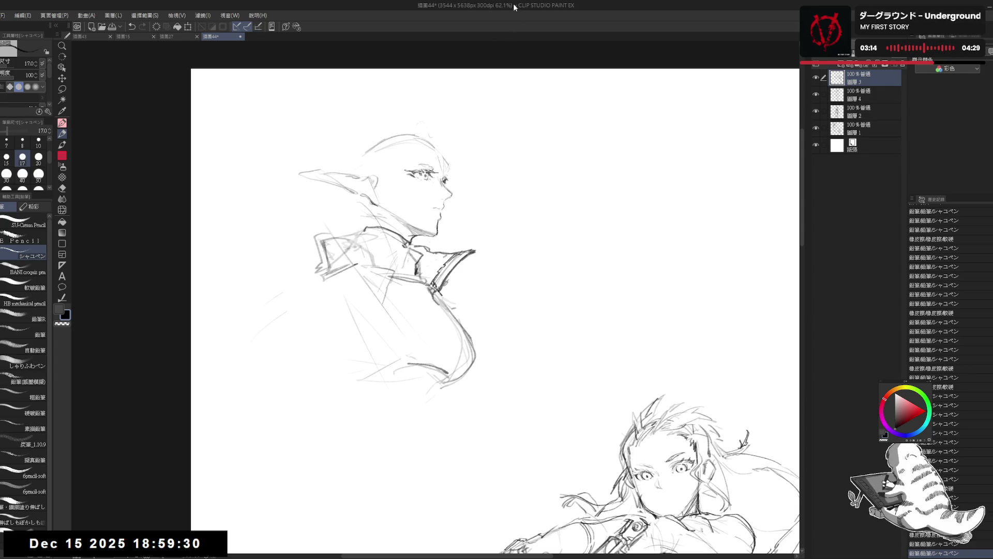
Hatch short vertical strokes inside the collar and erase the stray mark above the head
{"action": "mouse_move", "coordinate": [466, 259]}
{"action": "left_mouse_down"}
{"action": "mouse_move", "coordinate": [484, 254]}
{"action": "mouse_move", "coordinate": [445, 276]}
{"action": "mouse_move", "coordinate": [450, 296]}
{"action": "left_mouse_up"}
{"action": "left_click_drag", "start_coordinate": [452, 265], "coordinate": [452, 294]}
{"action": "mouse_move", "coordinate": [456, 266]}
{"action": "left_mouse_down"}
{"action": "mouse_move", "coordinate": [458, 292]}
{"action": "mouse_move", "coordinate": [470, 264]}
{"action": "left_mouse_up"}
{"action": "left_click_drag", "start_coordinate": [370, 175], "coordinate": [373, 179]}
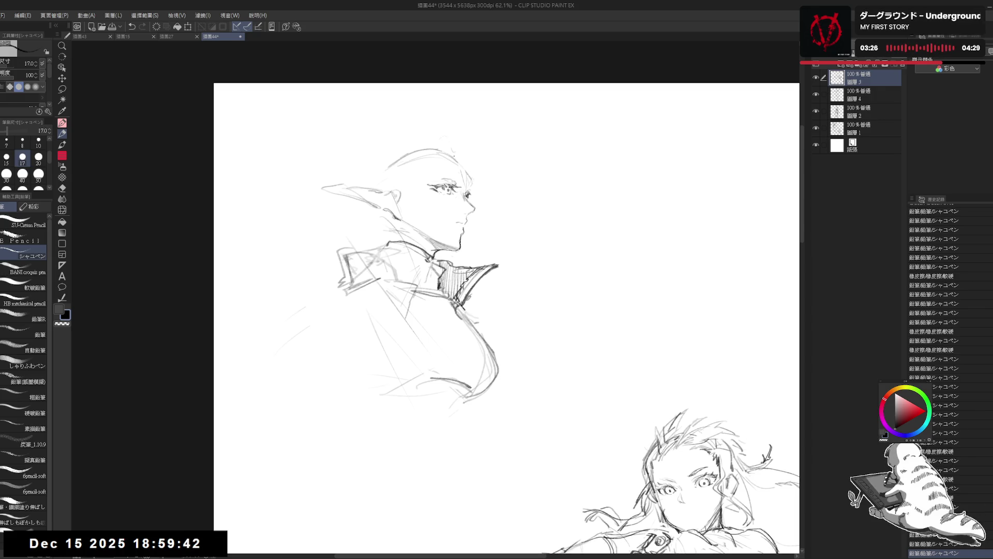
{"action": "mouse_move", "coordinate": [450, 146]}
{"action": "left_mouse_down"}
{"action": "mouse_move", "coordinate": [458, 152]}
{"action": "mouse_move", "coordinate": [433, 171]}
{"action": "left_mouse_up"}
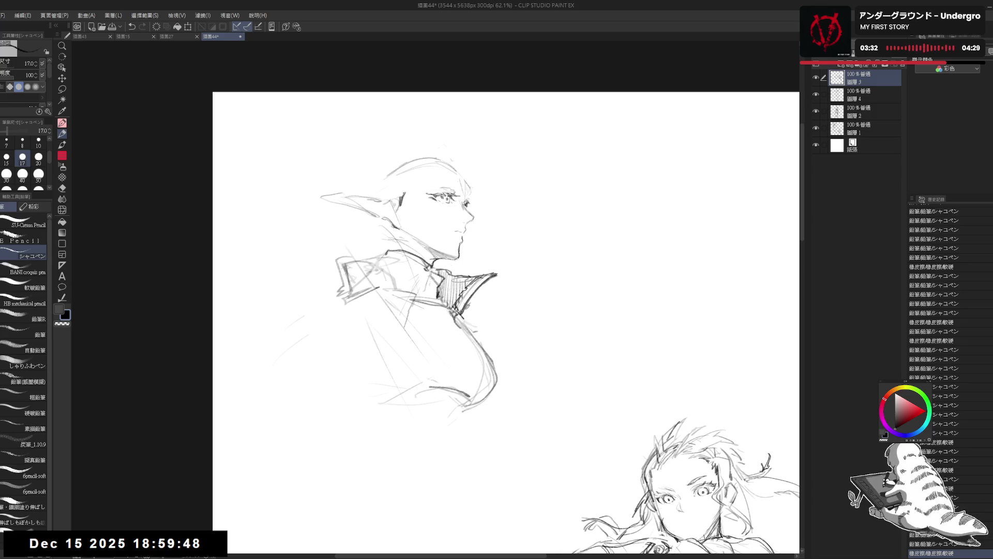
{"action": "key", "text": "ctrl+minus"}
{"action": "key", "text": "ctrl+minus"}
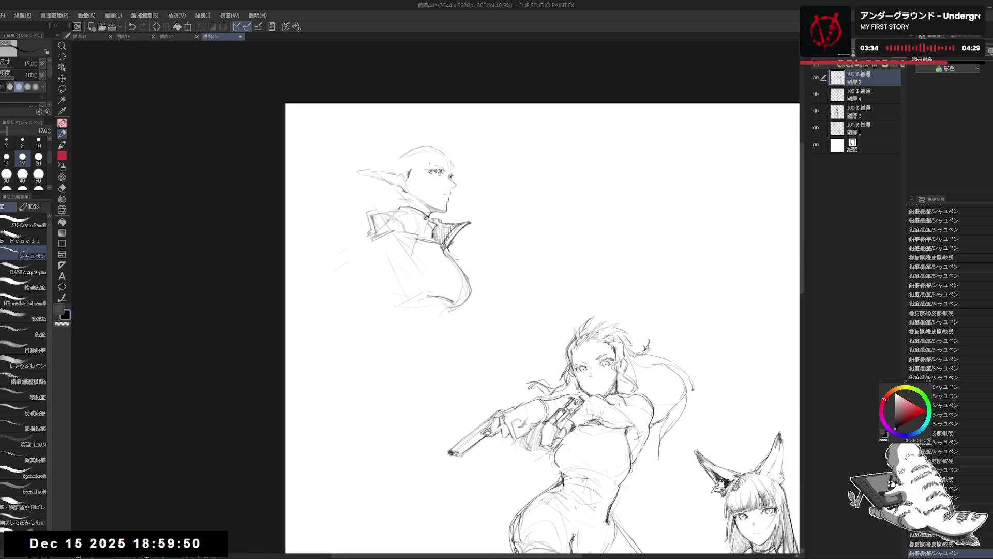
Restore undone face strokes and add short strokes along the collar, toggling pencil and eraser
{"action": "scroll", "coordinate": [424, 158], "scroll_direction": "up", "scroll_amount": 1}
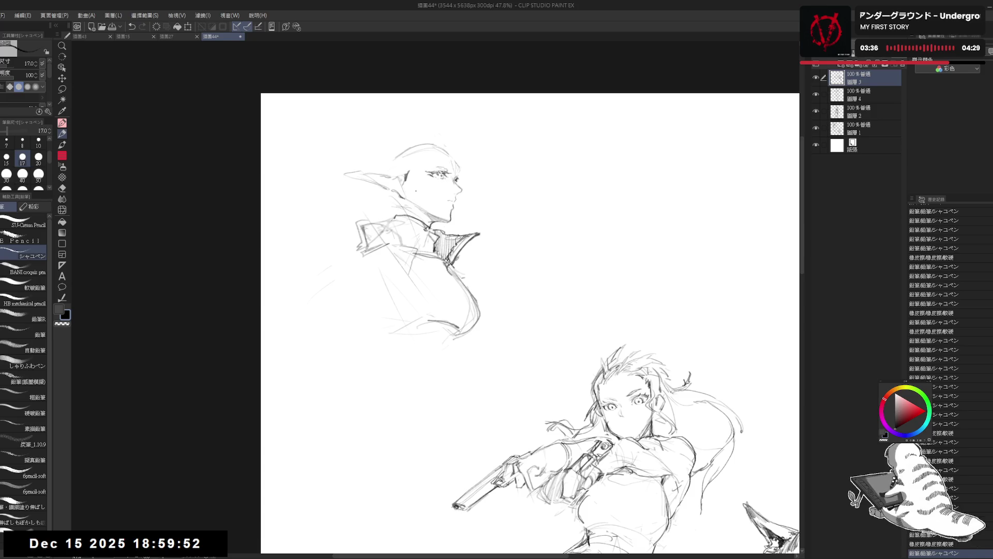
{"action": "key", "text": "ctrl+z"}
{"action": "key", "text": "ctrl+z"}
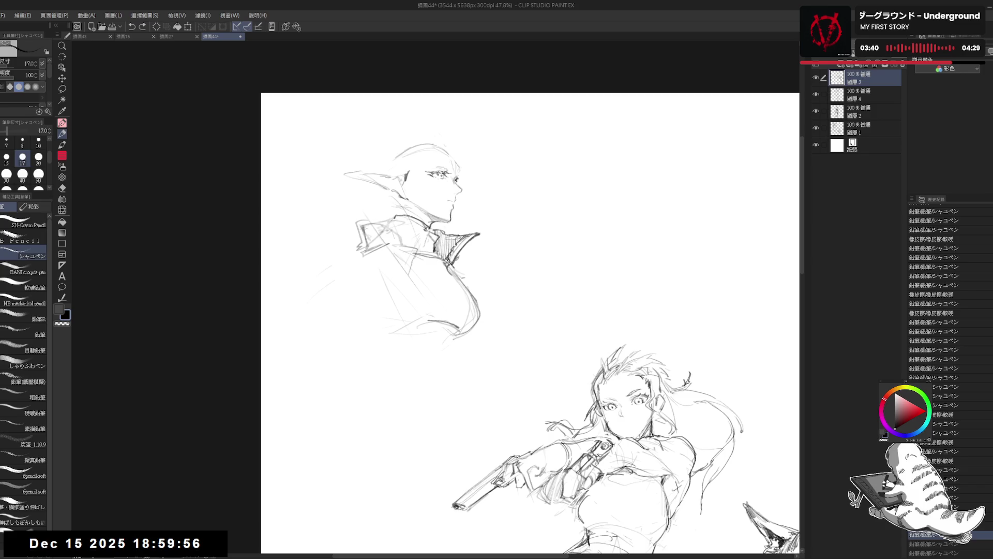
{"action": "key", "text": "ctrl+y"}
{"action": "key", "text": "ctrl+y"}
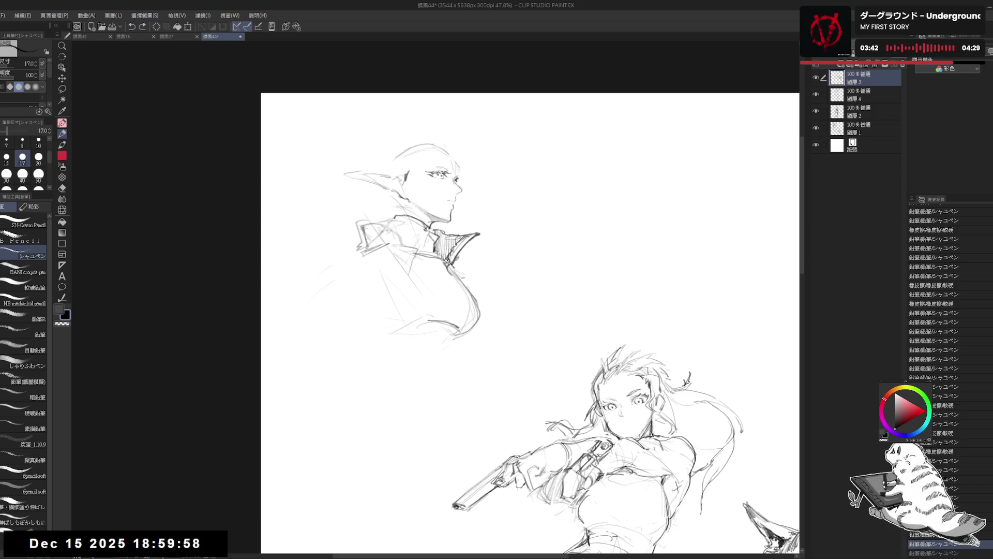
{"action": "key", "text": "ctrl+y"}
{"action": "left_click_drag", "start_coordinate": [419, 271], "coordinate": [419, 266]}
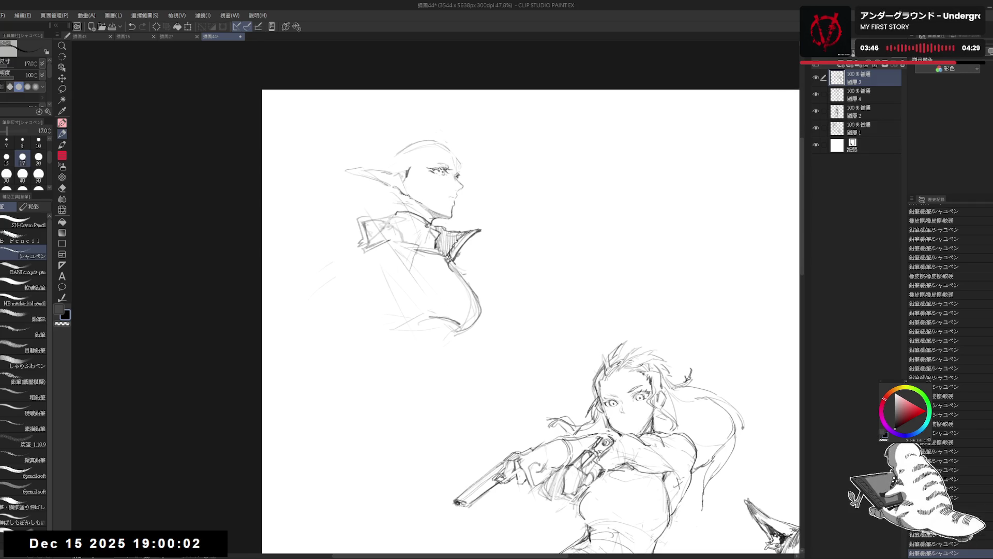
{"action": "mouse_move", "coordinate": [386, 221]}
{"action": "left_mouse_down"}
{"action": "mouse_move", "coordinate": [418, 249]}
{"action": "mouse_move", "coordinate": [381, 221]}
{"action": "mouse_move", "coordinate": [382, 243]}
{"action": "mouse_move", "coordinate": [385, 219]}
{"action": "mouse_move", "coordinate": [387, 242]}
{"action": "left_mouse_up"}
{"action": "key", "text": "ctrl+z"}
{"action": "key", "text": "e"}
{"action": "key", "text": "p"}
{"action": "key", "text": "e"}
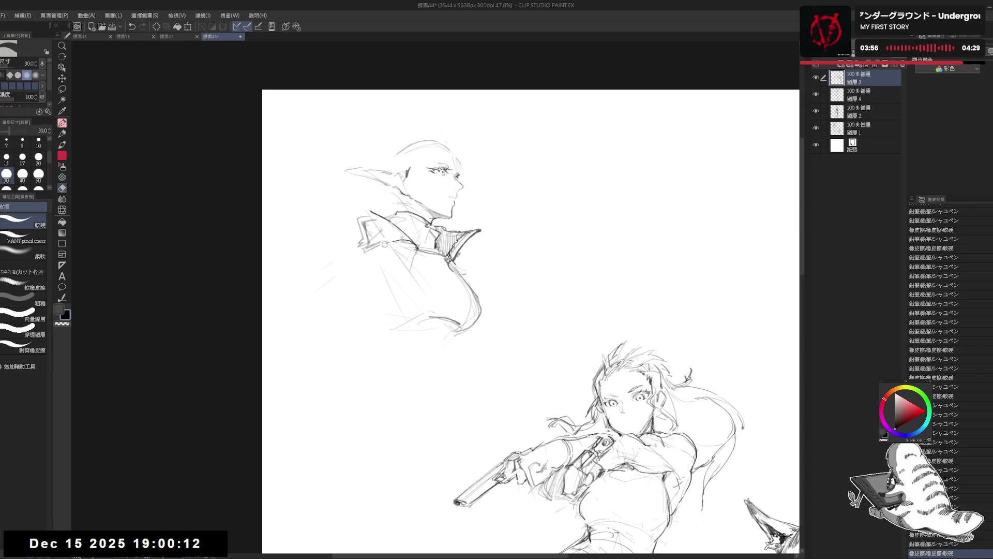
{"action": "key", "text": "p"}
{"action": "mouse_move", "coordinate": [404, 240]}
{"action": "left_mouse_down"}
{"action": "mouse_move", "coordinate": [415, 248]}
{"action": "mouse_move", "coordinate": [364, 210]}
{"action": "mouse_move", "coordinate": [382, 249]}
{"action": "left_mouse_up"}
{"action": "key", "text": "e"}
{"action": "key", "text": "p"}
Darken and redraw the left collar edge and tip, then mirror the view to check
{"action": "left_click_drag", "start_coordinate": [361, 210], "coordinate": [386, 249]}
{"action": "left_click_drag", "start_coordinate": [369, 217], "coordinate": [385, 240]}
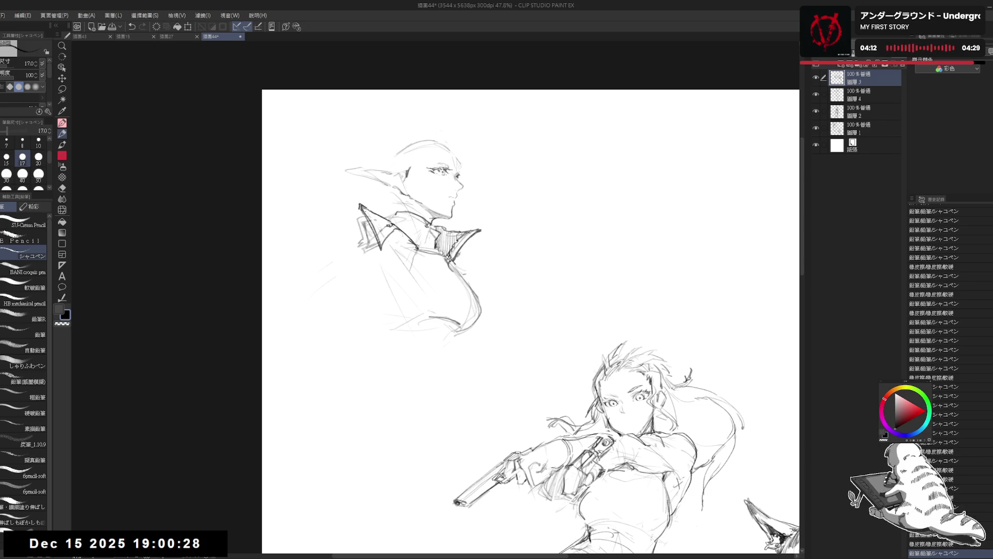
{"action": "left_click_drag", "start_coordinate": [376, 216], "coordinate": [385, 233]}
{"action": "key", "text": "e"}
{"action": "key", "text": "p"}
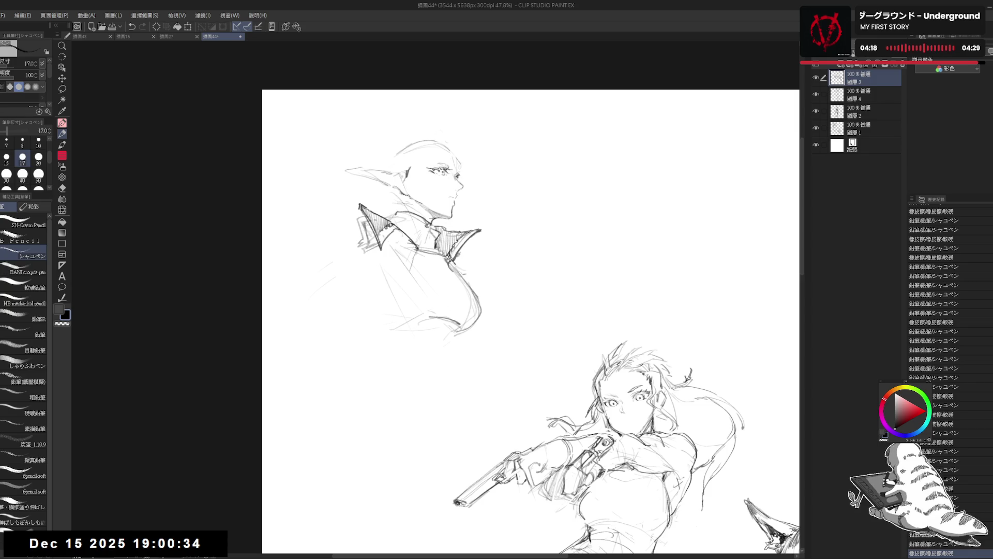
{"action": "left_click_drag", "start_coordinate": [356, 203], "coordinate": [362, 212]}
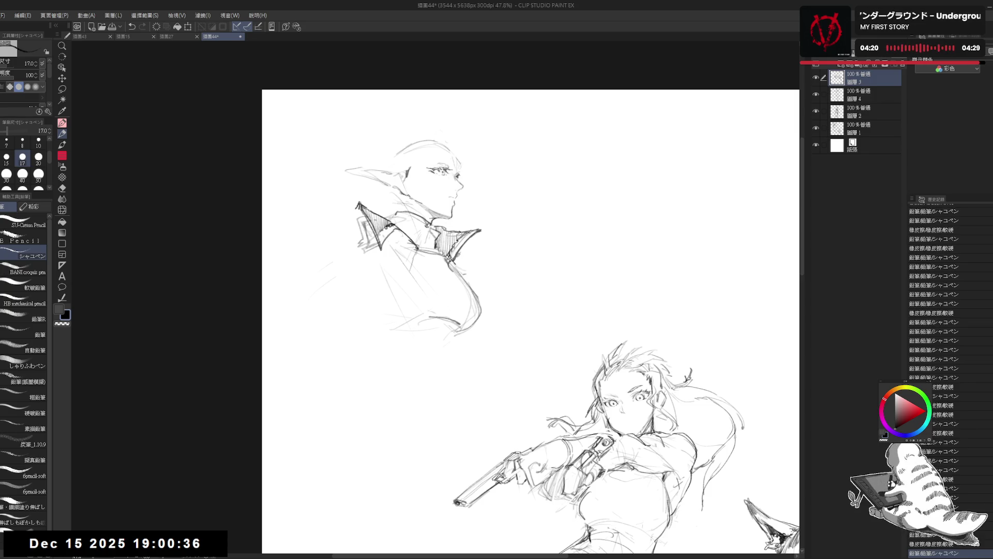
{"action": "key", "text": "h"}
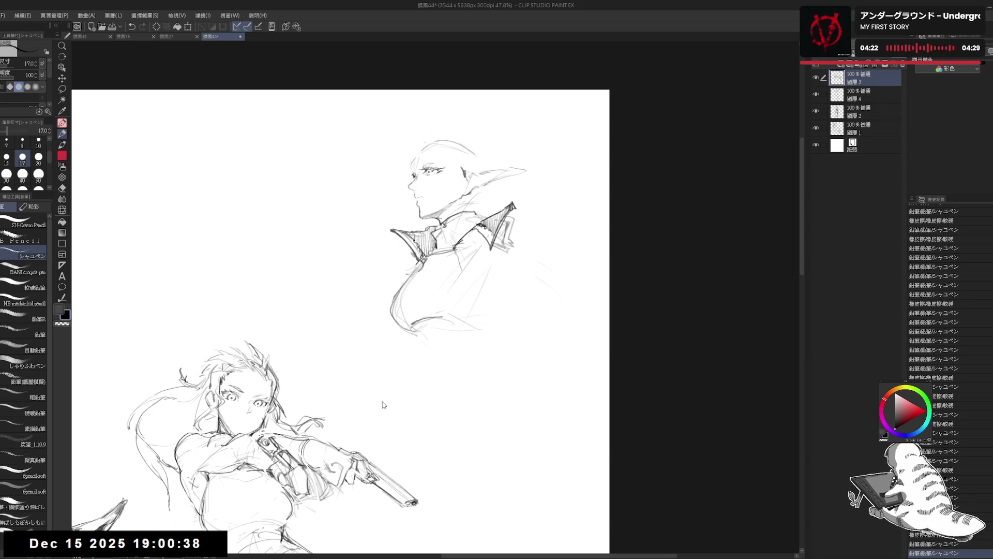
{"action": "key", "text": "h"}
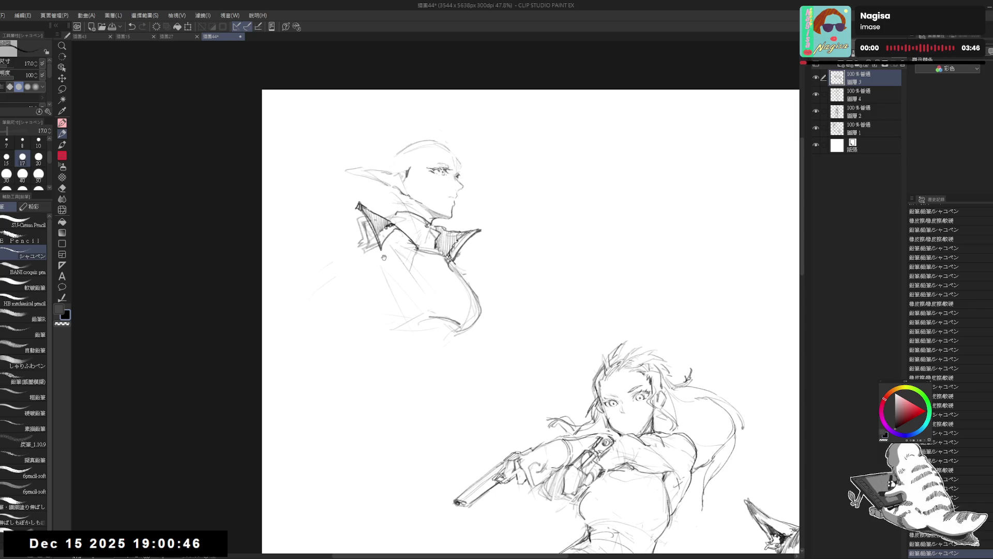
Draw another collar stroke and step back and forth through the recent stroke history
{"action": "left_click_drag", "start_coordinate": [364, 269], "coordinate": [376, 277]}
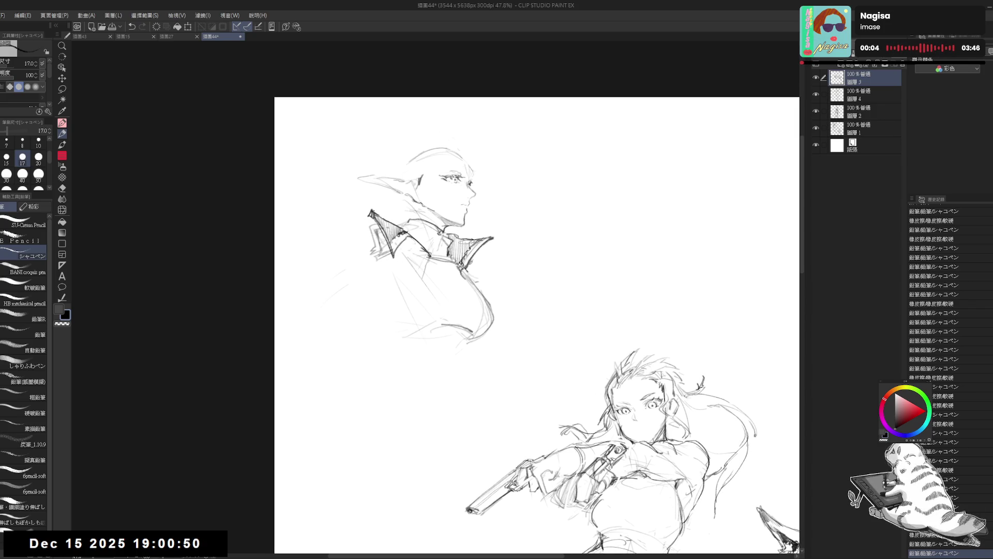
{"action": "left_click_drag", "start_coordinate": [373, 212], "coordinate": [383, 221]}
{"action": "key", "text": "ctrl+z"}
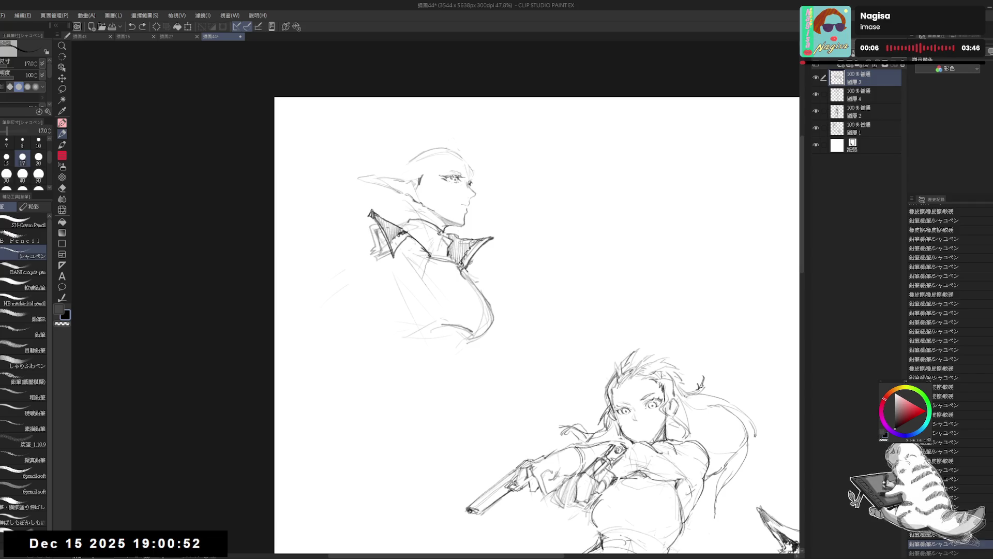
{"action": "key", "text": "ctrl+y"}
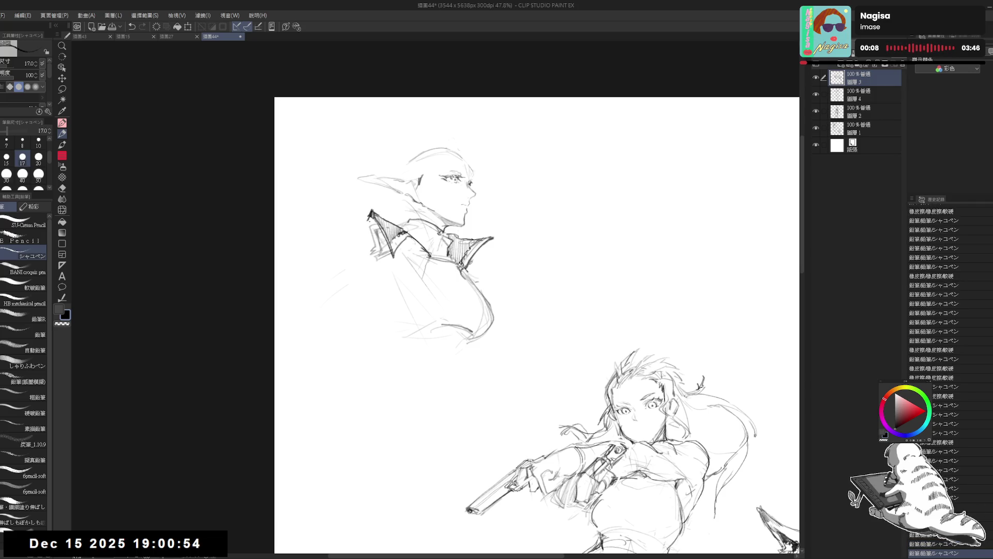
{"action": "key", "text": "ctrl+y"}
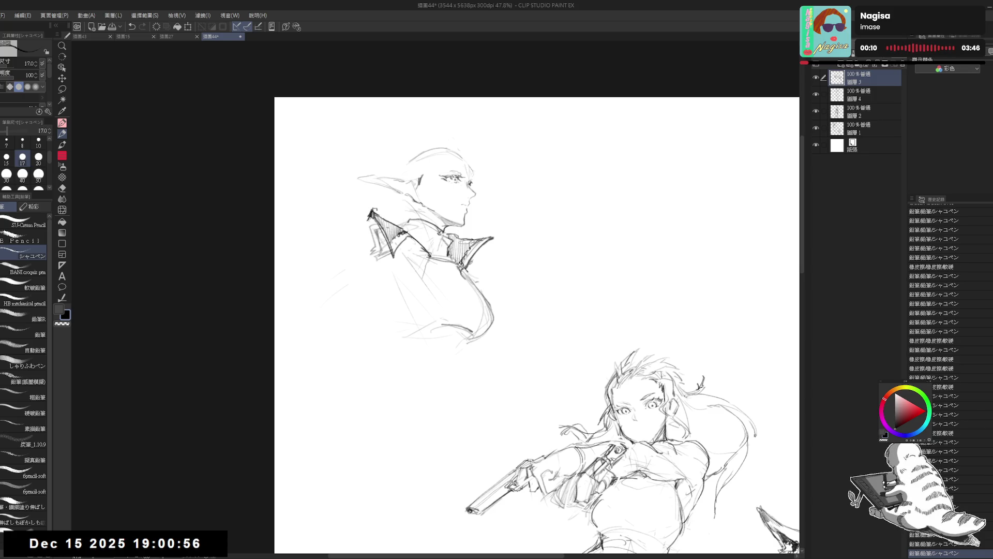
{"action": "key", "text": "ctrl+y"}
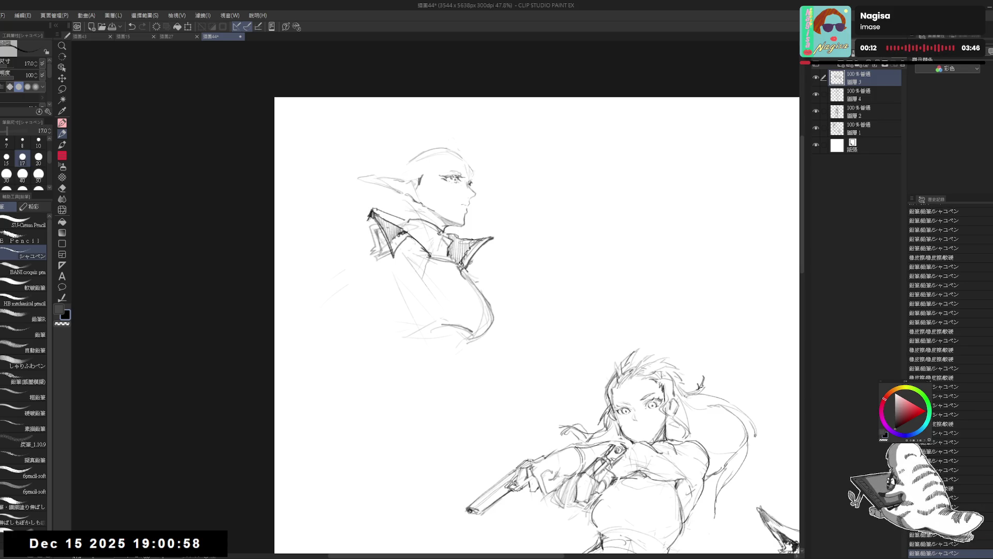
{"action": "key", "text": "ctrl+y"}
{"action": "key", "text": "ctrl+y"}
{"action": "key", "text": "ctrl+y"}
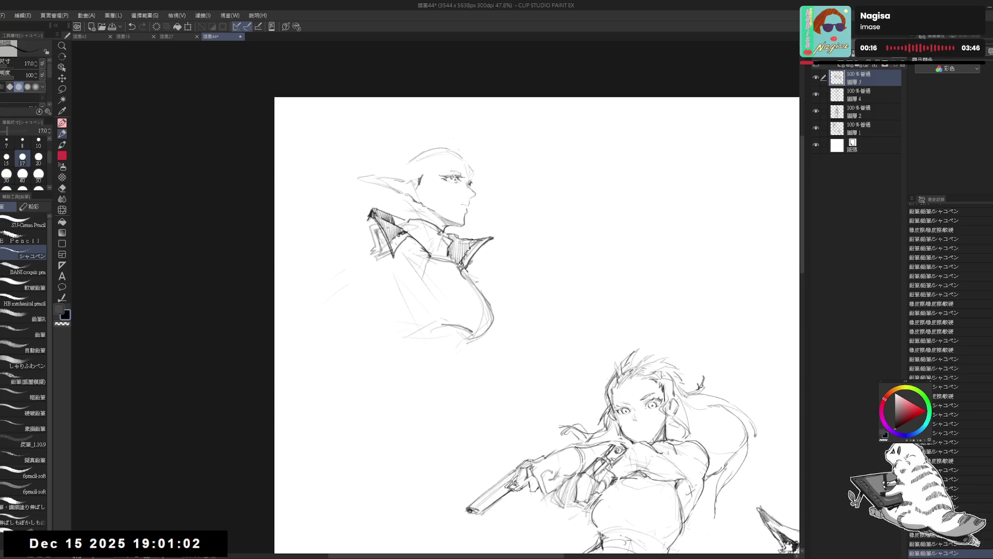
{"action": "key", "text": "ctrl+z"}
Erase some collar hatching, add extra hatching to the left collar, and mirror-check proportions
{"action": "key", "text": "e"}
{"action": "left_click_drag", "start_coordinate": [380, 214], "coordinate": [426, 247]}
{"action": "key", "text": "p"}
{"action": "key", "text": "ctrl+y"}
{"action": "mouse_move", "coordinate": [379, 211]}
{"action": "left_mouse_down"}
{"action": "mouse_move", "coordinate": [383, 224]}
{"action": "mouse_move", "coordinate": [404, 224]}
{"action": "left_mouse_up"}
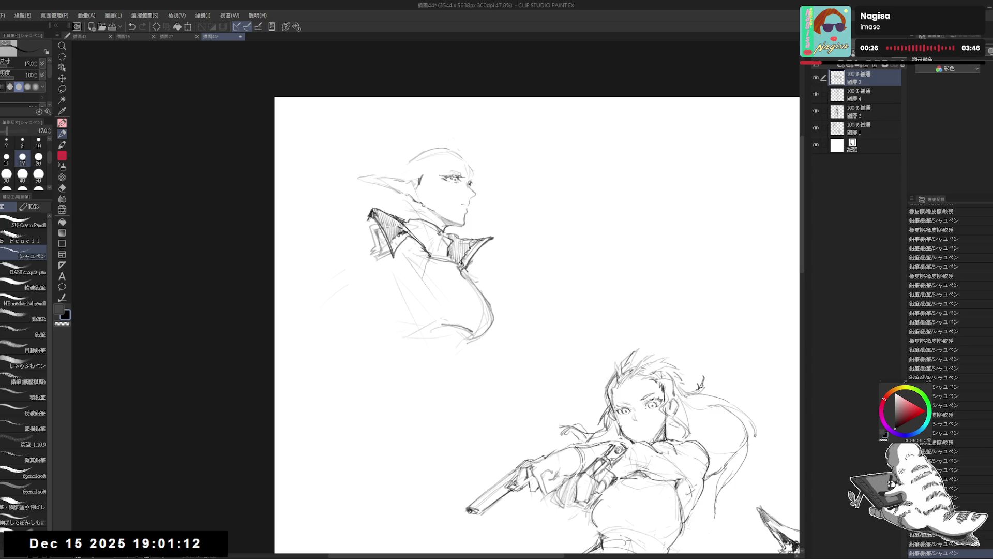
{"action": "key", "text": "h"}
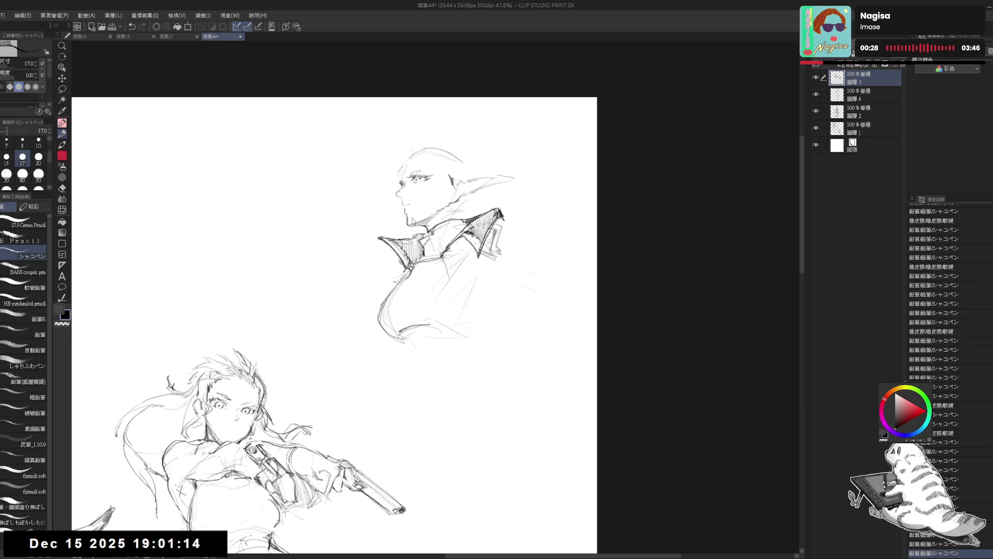
{"action": "key", "text": "h"}
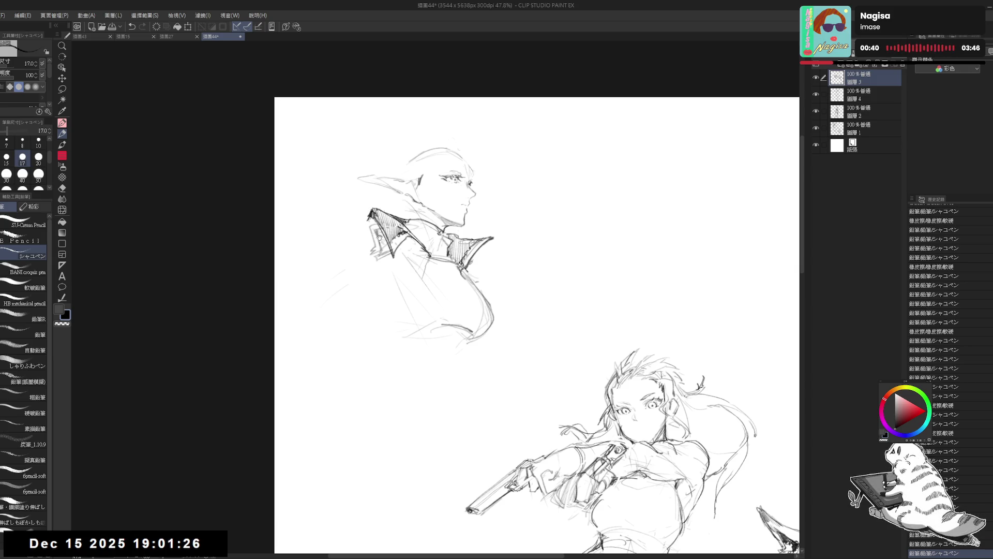
{"action": "left_click_drag", "start_coordinate": [490, 243], "coordinate": [469, 248]}
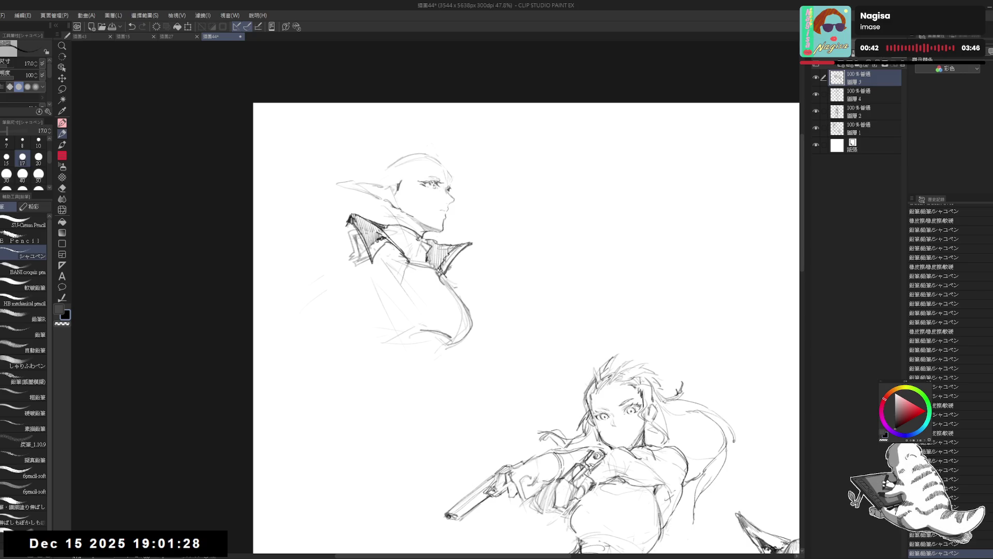
Erase a small spot near the collar and draw a line down from the right collar tip
{"action": "key", "text": "e"}
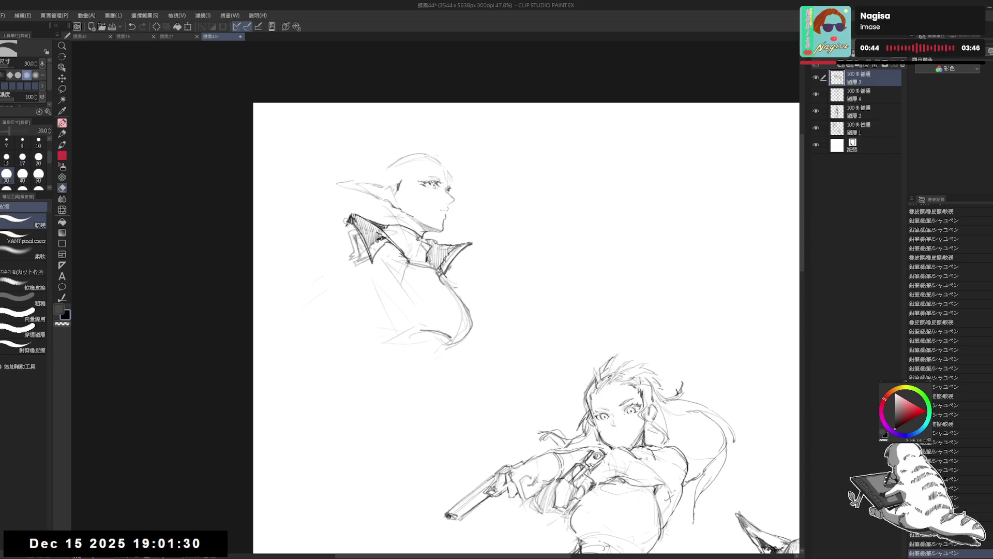
{"action": "key", "text": "p"}
{"action": "left_click_drag", "start_coordinate": [347, 223], "coordinate": [349, 226]}
{"action": "left_click_drag", "start_coordinate": [470, 244], "coordinate": [467, 258]}
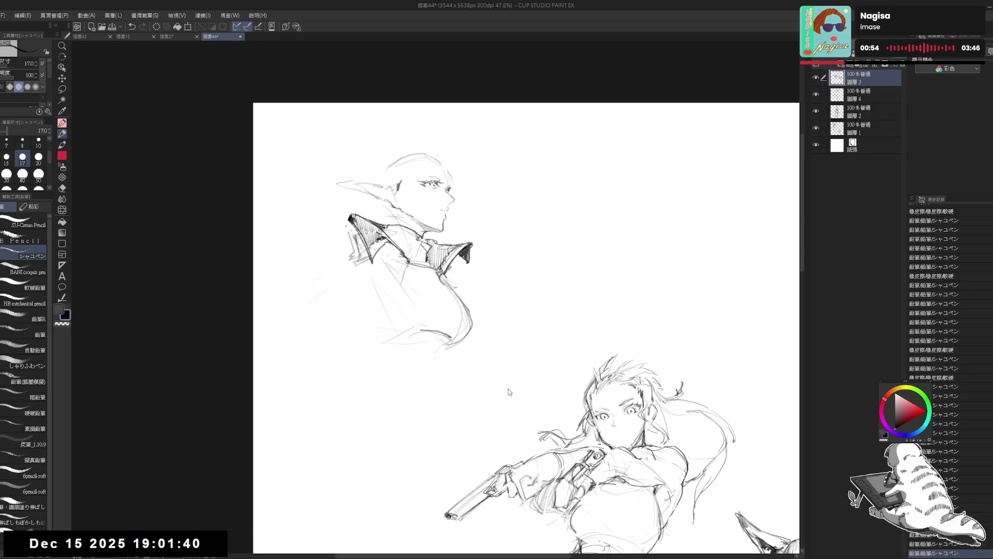
{"action": "key", "text": "h"}
{"action": "key", "text": "h"}
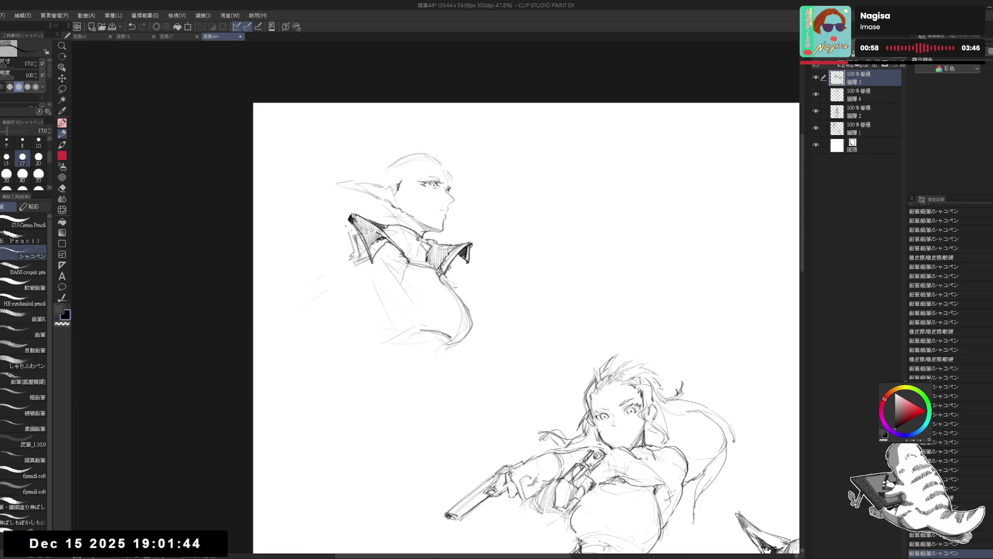
Darken the left collar with strokes, erase small nearby marks, and undo a stray stroke
{"action": "left_click_drag", "start_coordinate": [382, 239], "coordinate": [372, 261]}
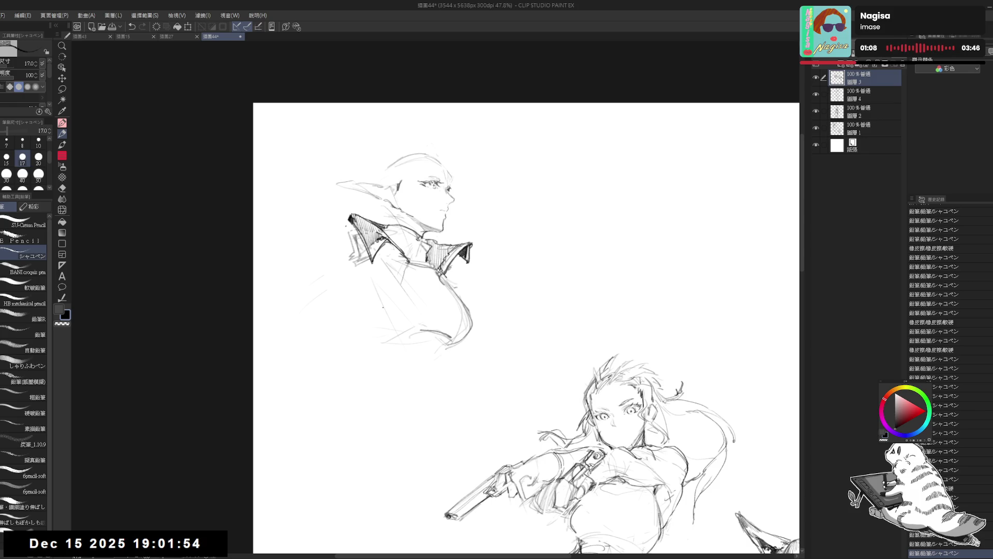
{"action": "key", "text": "e"}
{"action": "left_click_drag", "start_coordinate": [406, 256], "coordinate": [396, 256]}
{"action": "key", "text": "p"}
{"action": "key", "text": "ctrl+z"}
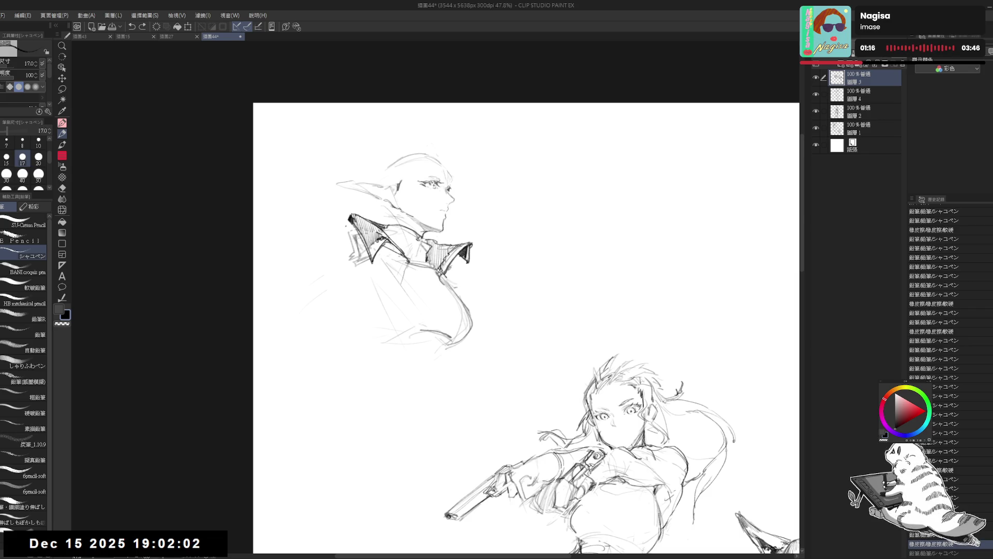
{"action": "key", "text": "ctrl+y"}
{"action": "key", "text": "h"}
{"action": "key", "text": "h"}
{"action": "mouse_move", "coordinate": [416, 288]}
{"action": "left_mouse_down"}
{"action": "mouse_move", "coordinate": [382, 326]}
{"action": "mouse_move", "coordinate": [366, 274]}
{"action": "mouse_move", "coordinate": [377, 278]}
{"action": "left_mouse_up"}
{"action": "key", "text": "ctrl+z"}
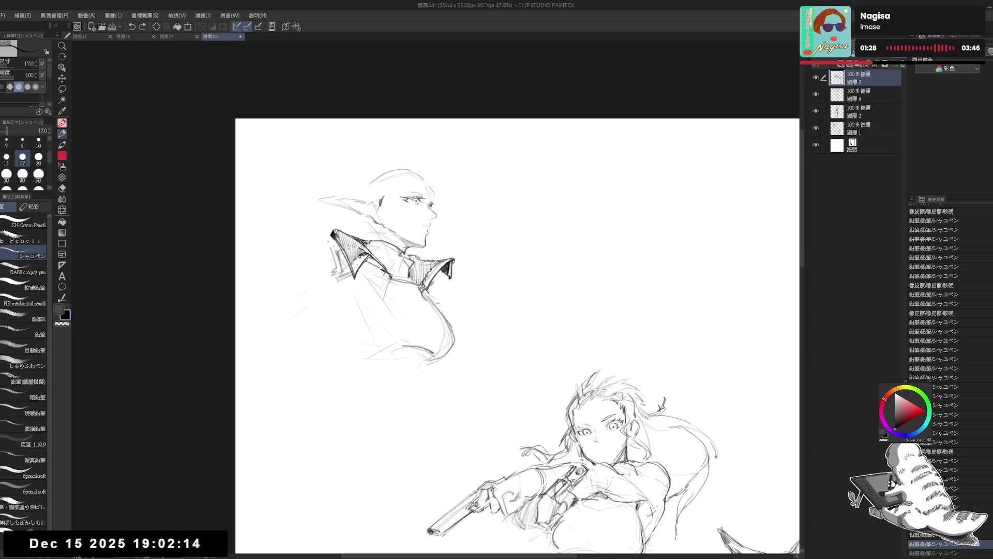
Restore the undone stroke, then erase and redraw a darker chest curve below the collar
{"action": "key", "text": "ctrl+y"}
{"action": "left_click_drag", "start_coordinate": [368, 264], "coordinate": [382, 270]}
{"action": "left_click_drag", "start_coordinate": [378, 318], "coordinate": [383, 295]}
{"action": "key", "text": "e"}
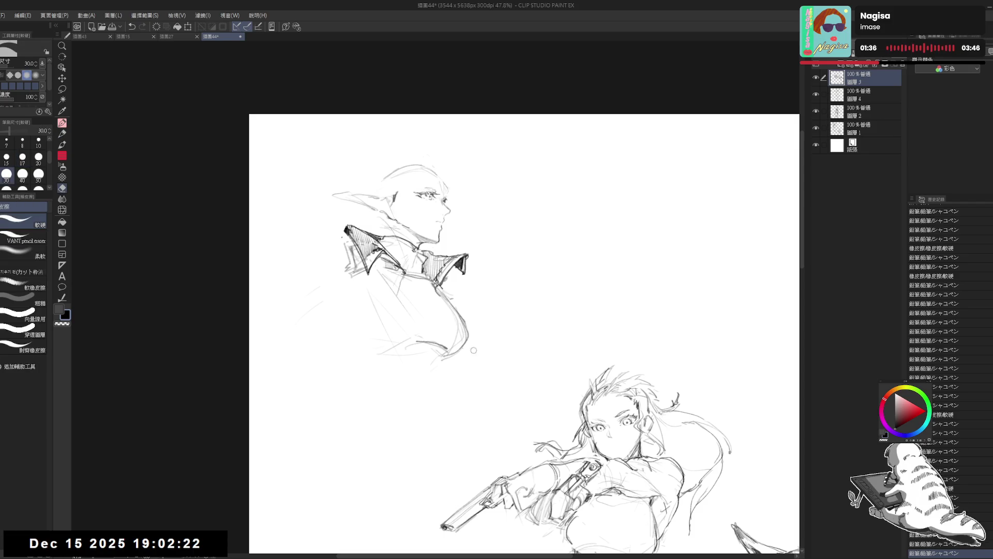
{"action": "mouse_move", "coordinate": [431, 288]}
{"action": "left_mouse_down"}
{"action": "mouse_move", "coordinate": [465, 329]}
{"action": "mouse_move", "coordinate": [463, 351]}
{"action": "left_mouse_up"}
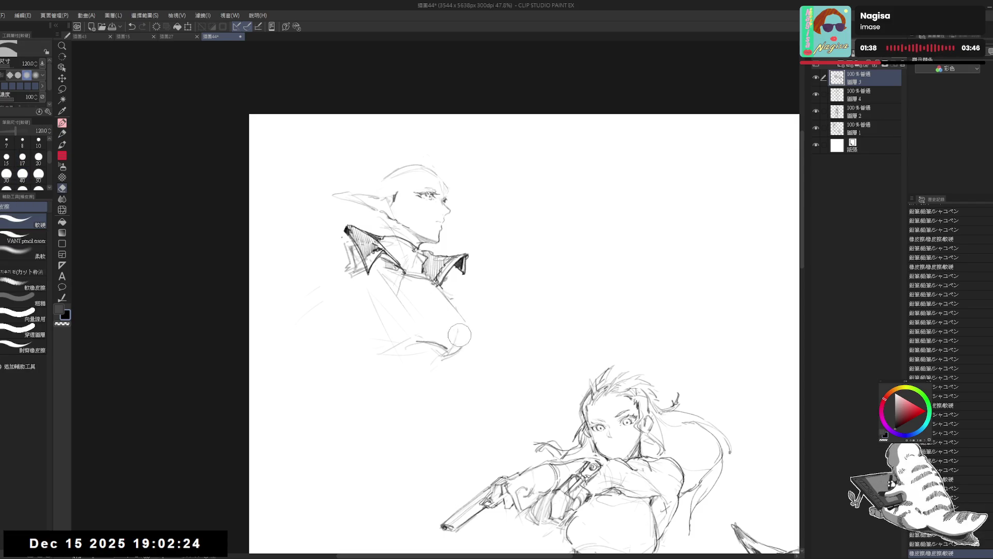
{"action": "key", "text": "p"}
{"action": "left_click_drag", "start_coordinate": [439, 285], "coordinate": [472, 339]}
{"action": "left_click_drag", "start_coordinate": [456, 303], "coordinate": [472, 324]}
{"action": "left_click_drag", "start_coordinate": [471, 324], "coordinate": [473, 338]}
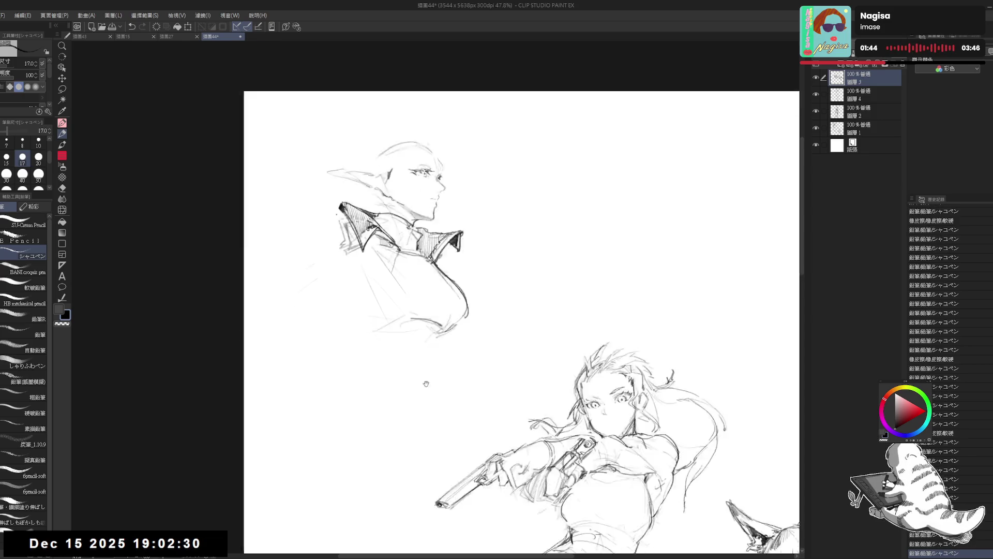
Refine the chest line, redoing the stroke until it sits right
{"action": "key", "text": "e"}
{"action": "key", "text": "p"}
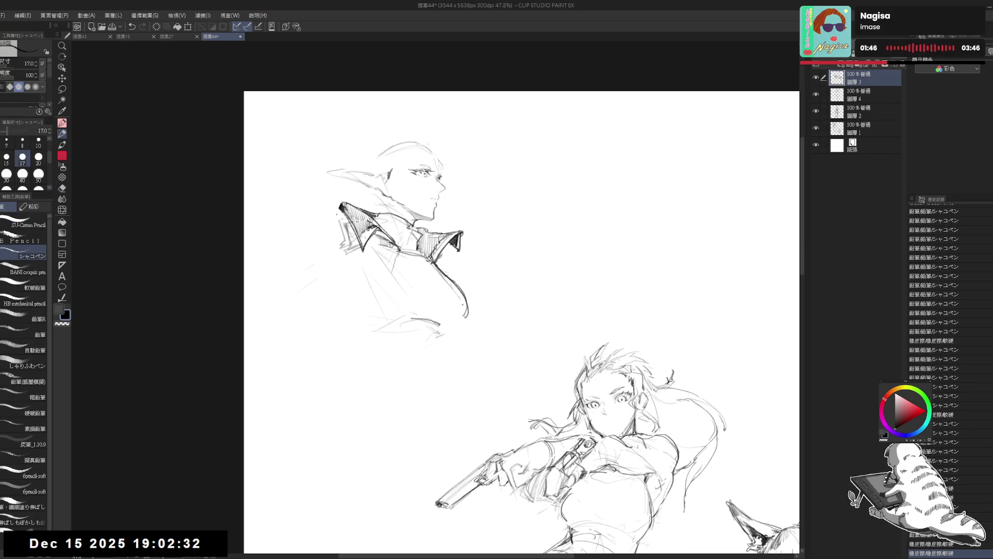
{"action": "left_click_drag", "start_coordinate": [465, 289], "coordinate": [456, 331]}
{"action": "key", "text": "ctrl+z"}
{"action": "left_click_drag", "start_coordinate": [465, 295], "coordinate": [455, 330]}
Add shading strokes to the jacket and tidy a small area near the chest
{"action": "left_click_drag", "start_coordinate": [418, 258], "coordinate": [407, 294]}
{"action": "mouse_move", "coordinate": [407, 255]}
{"action": "left_mouse_down"}
{"action": "mouse_move", "coordinate": [398, 265]}
{"action": "mouse_move", "coordinate": [423, 285]}
{"action": "mouse_move", "coordinate": [430, 320]}
{"action": "left_mouse_up"}
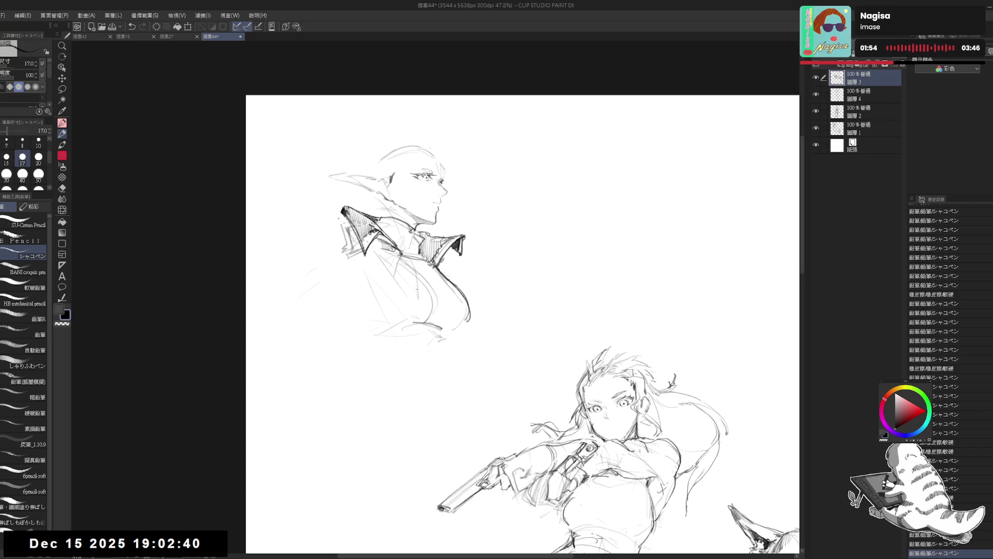
{"action": "key", "text": "e"}
{"action": "key", "text": "p"}
{"action": "mouse_move", "coordinate": [406, 285]}
{"action": "left_mouse_down"}
{"action": "mouse_move", "coordinate": [438, 305]}
{"action": "mouse_move", "coordinate": [440, 331]}
{"action": "mouse_move", "coordinate": [437, 321]}
{"action": "left_mouse_up"}
Add a few more strokes near the chest, then pan and zoom out to show the whole page
{"action": "key", "text": "e"}
{"action": "key", "text": "p"}
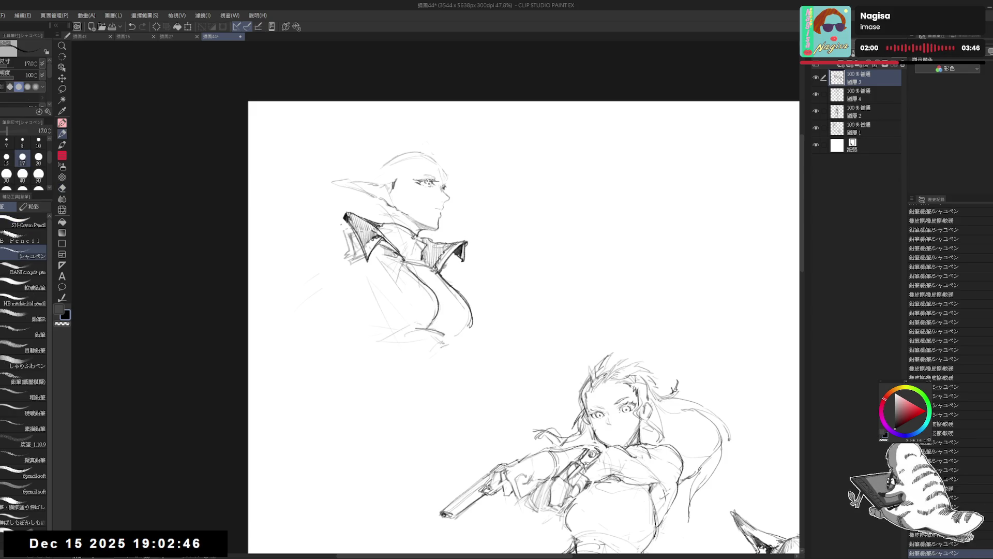
{"action": "left_click_drag", "start_coordinate": [414, 269], "coordinate": [435, 300]}
{"action": "left_click_drag", "start_coordinate": [417, 274], "coordinate": [440, 316]}
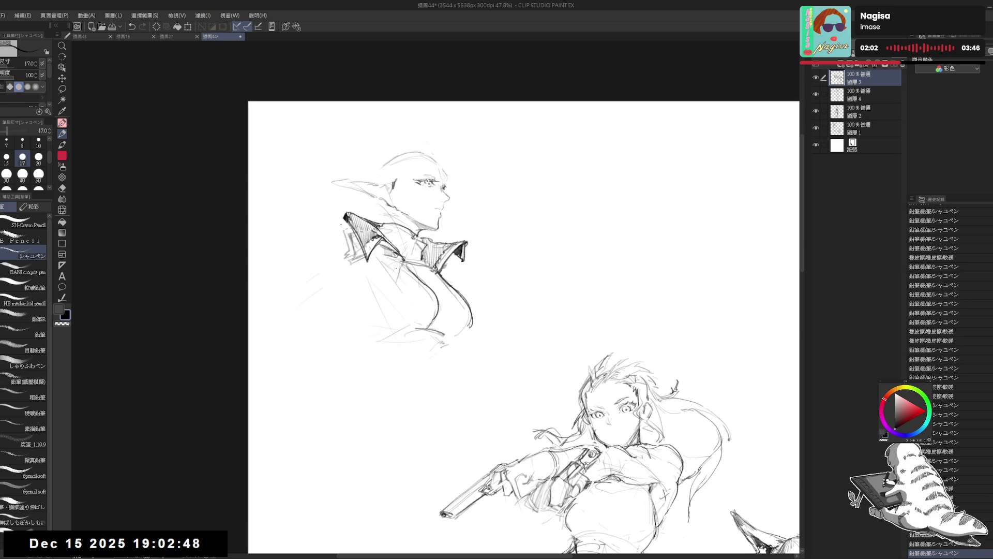
{"action": "left_click_drag", "start_coordinate": [416, 224], "coordinate": [434, 149]}
{"action": "scroll", "coordinate": [448, 147], "scroll_direction": "down", "scroll_amount": 3}
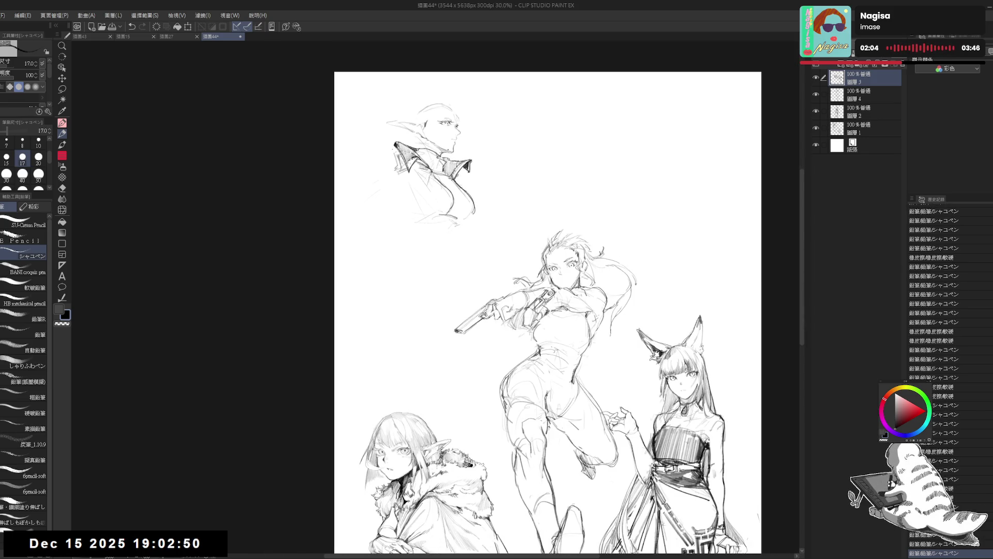
Rotate the bust sketch slightly with free transform (Ctrl+T) and confirm it
{"action": "left_click", "coordinate": [382, 169]}
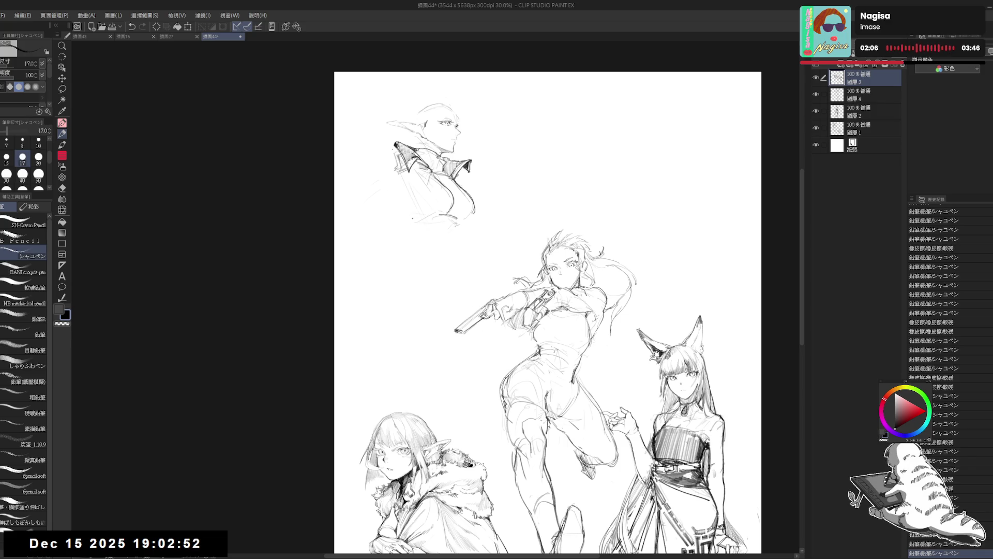
{"action": "key", "text": "ctrl+t"}
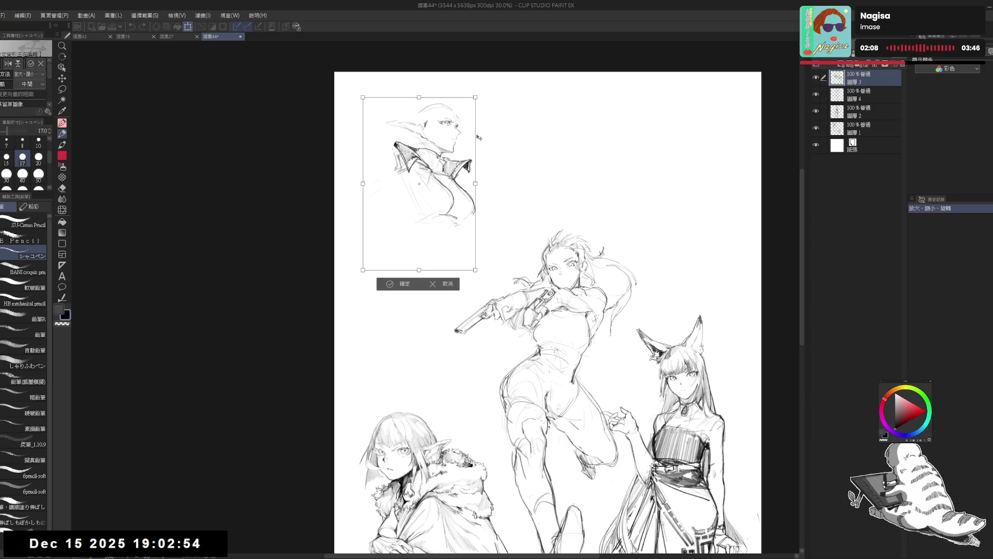
{"action": "left_click_drag", "start_coordinate": [484, 103], "coordinate": [482, 94]}
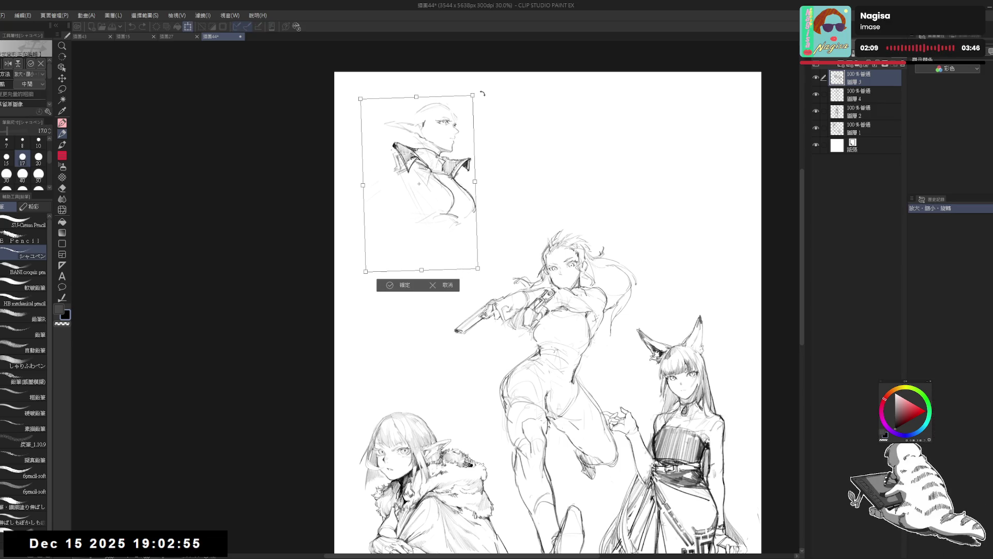
{"action": "left_click", "coordinate": [406, 285]}
{"action": "scroll", "coordinate": [412, 225], "scroll_direction": "up", "scroll_amount": 1}
Erase stray lines and lighten short strokes on the sketch
{"action": "key", "text": "e"}
{"action": "mouse_move", "coordinate": [424, 235]}
{"action": "left_mouse_down"}
{"action": "mouse_move", "coordinate": [391, 189]}
{"action": "mouse_move", "coordinate": [421, 185]}
{"action": "mouse_move", "coordinate": [423, 196]}
{"action": "left_mouse_up"}
{"action": "key", "text": "p"}
{"action": "key", "text": "e"}
{"action": "key", "text": "p"}
{"action": "key", "text": "e"}
{"action": "key", "text": "p"}
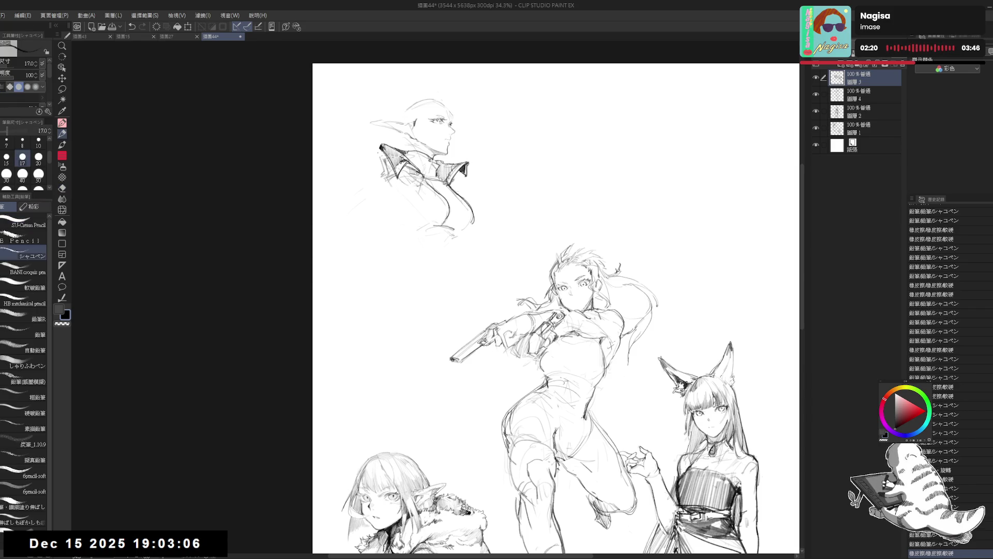
Add small pencil touches to the bust and firm up the chest outline
{"action": "left_click", "coordinate": [486, 264]}
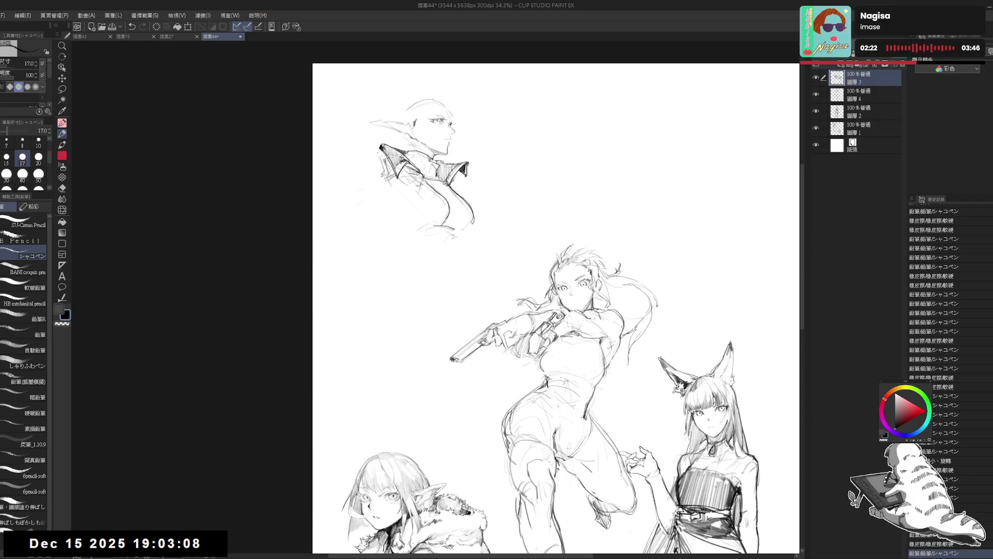
{"action": "left_click", "coordinate": [487, 264]}
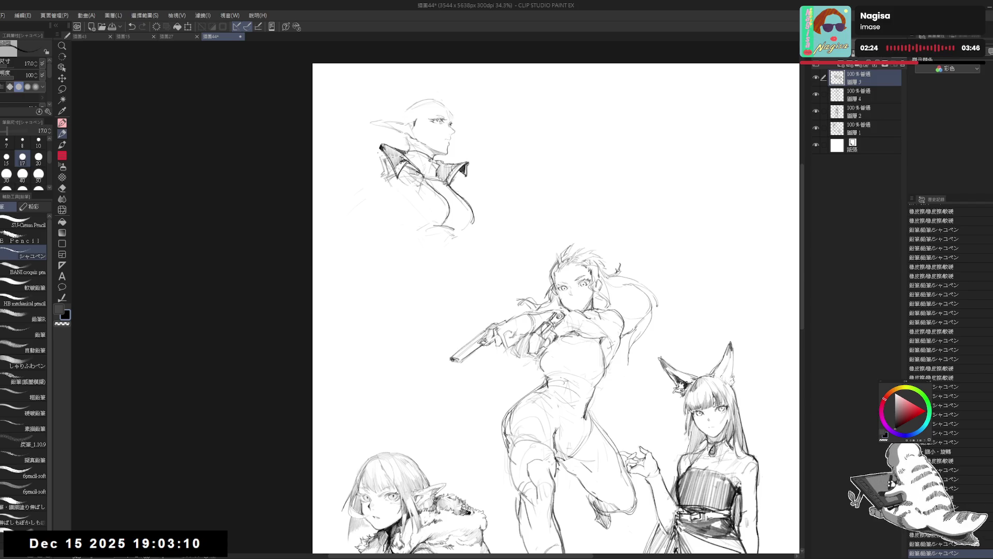
{"action": "left_click", "coordinate": [486, 264]}
{"action": "left_click", "coordinate": [486, 264]}
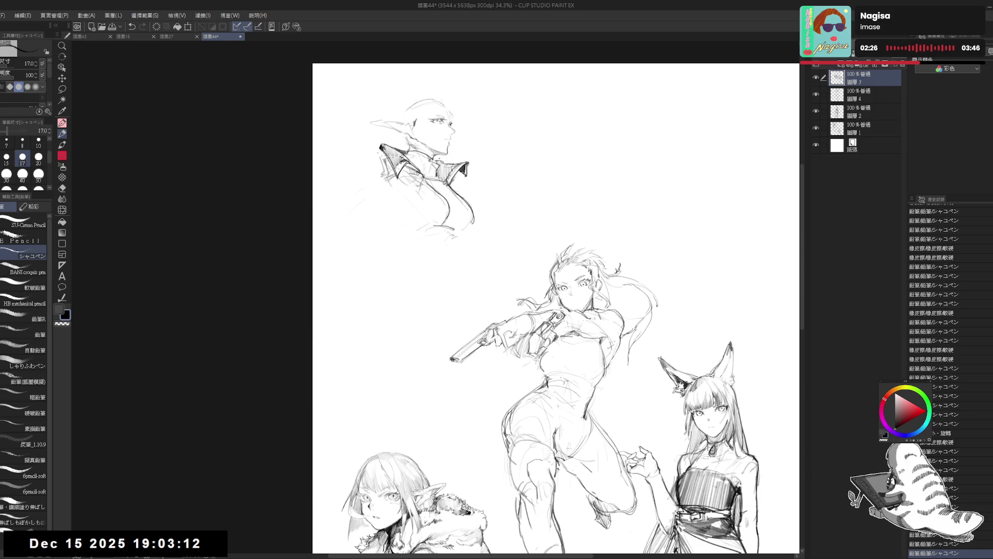
{"action": "left_click", "coordinate": [486, 264]}
{"action": "left_click", "coordinate": [486, 264]}
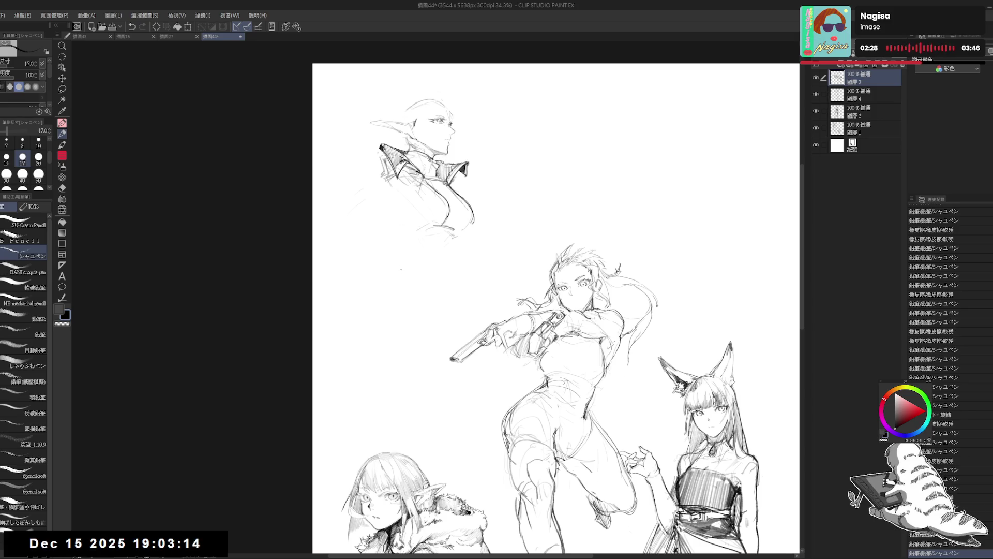
{"action": "left_click", "coordinate": [419, 242]}
{"action": "left_click", "coordinate": [423, 234]}
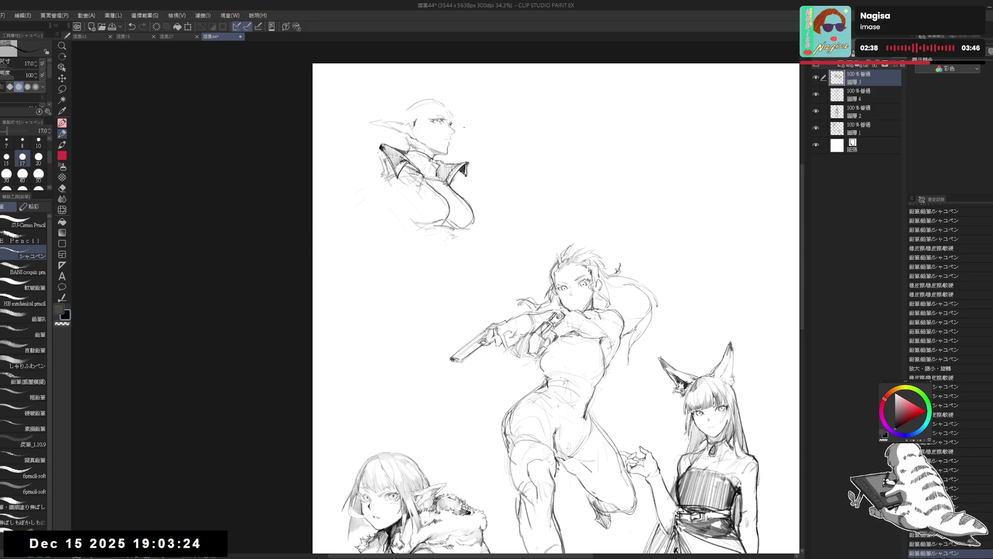
Lasso the chest section of the bust and shift it
{"action": "key", "text": "m"}
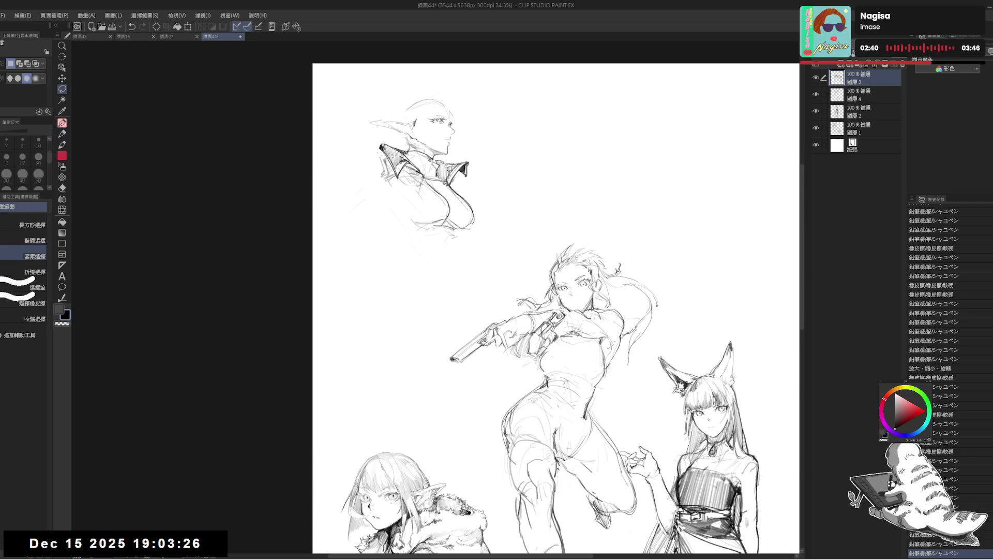
{"action": "mouse_move", "coordinate": [427, 179]}
{"action": "left_mouse_down"}
{"action": "mouse_move", "coordinate": [412, 211]}
{"action": "mouse_move", "coordinate": [484, 219]}
{"action": "mouse_move", "coordinate": [458, 186]}
{"action": "mouse_move", "coordinate": [430, 179]}
{"action": "mouse_move", "coordinate": [460, 205]}
{"action": "left_mouse_up"}
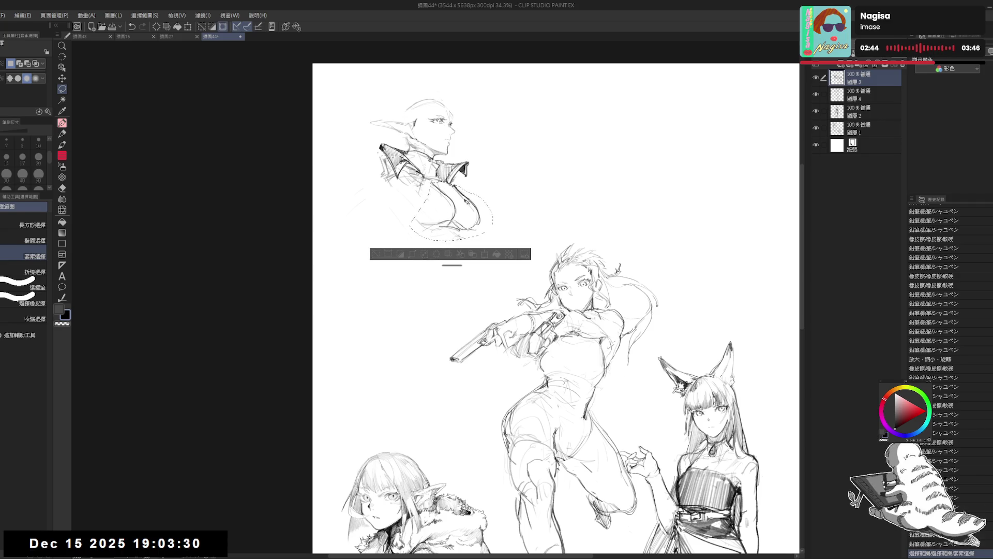
{"action": "key", "text": "ctrl+d"}
{"action": "key", "text": "p"}
Draw a long faint guide curve left of the bust and strengthen its lower-left outline
{"action": "left_click_drag", "start_coordinate": [388, 199], "coordinate": [455, 308]}
{"action": "left_click_drag", "start_coordinate": [431, 259], "coordinate": [432, 260]}
{"action": "left_click_drag", "start_coordinate": [393, 207], "coordinate": [414, 269]}
{"action": "left_click_drag", "start_coordinate": [390, 189], "coordinate": [428, 239]}
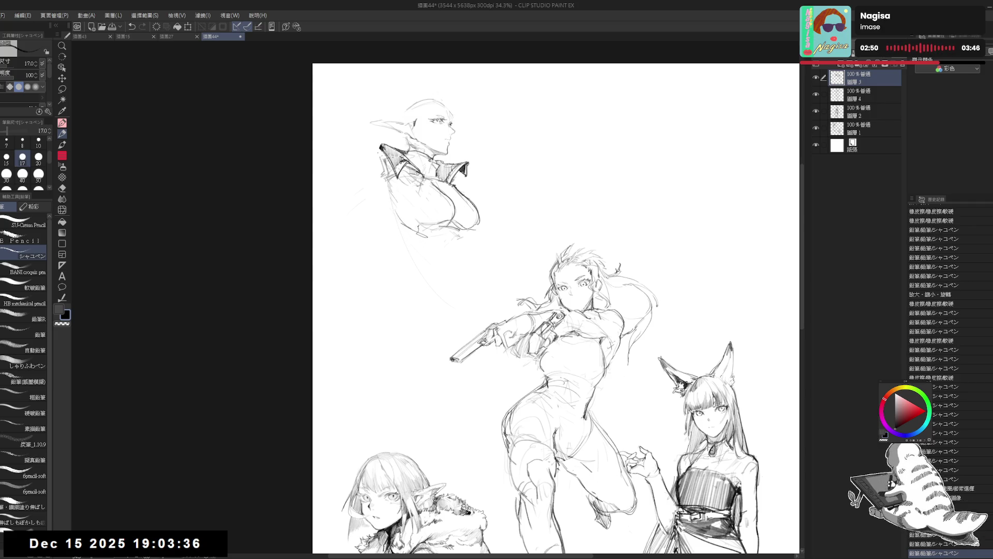
Mirror-check the view, then erase and redraw the collar's left edge with short outward lines
{"action": "key", "text": "h"}
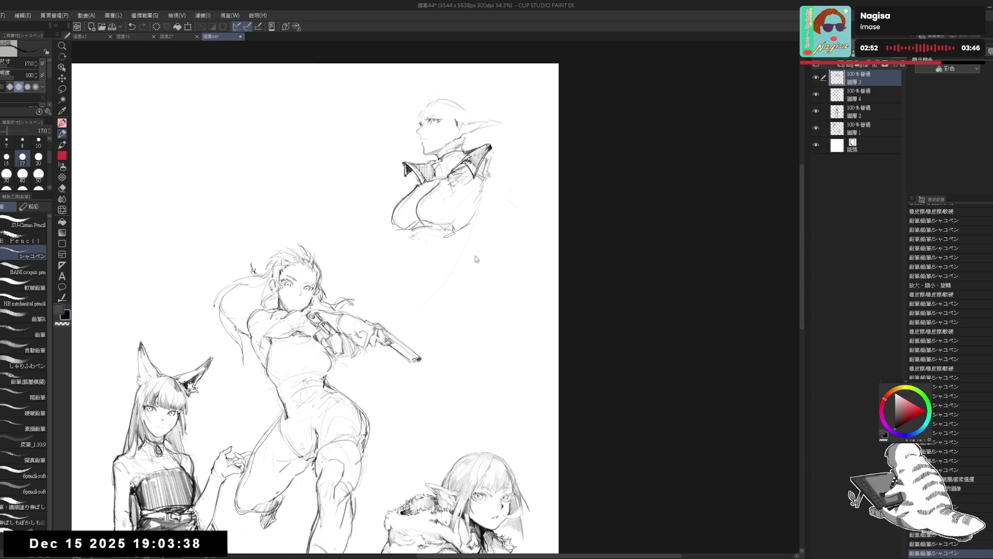
{"action": "key", "text": "h"}
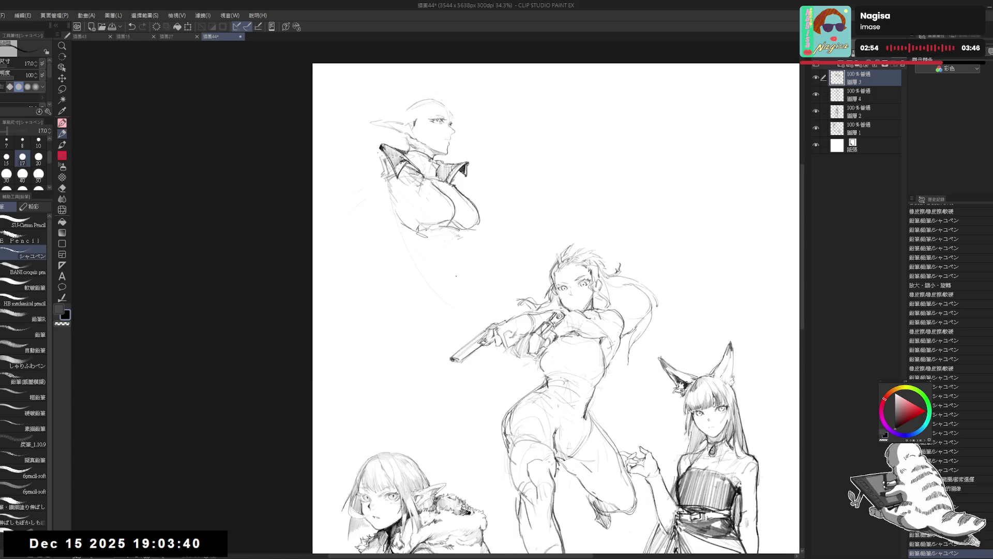
{"action": "scroll", "coordinate": [421, 203], "scroll_direction": "up", "scroll_amount": 1}
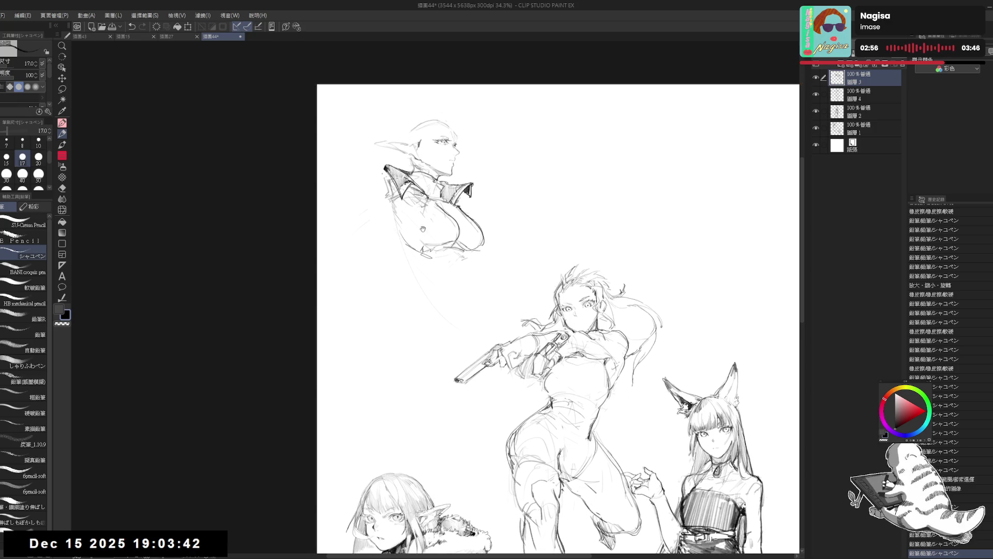
{"action": "key", "text": "e"}
{"action": "left_click_drag", "start_coordinate": [392, 182], "coordinate": [375, 167]}
{"action": "key", "text": "p"}
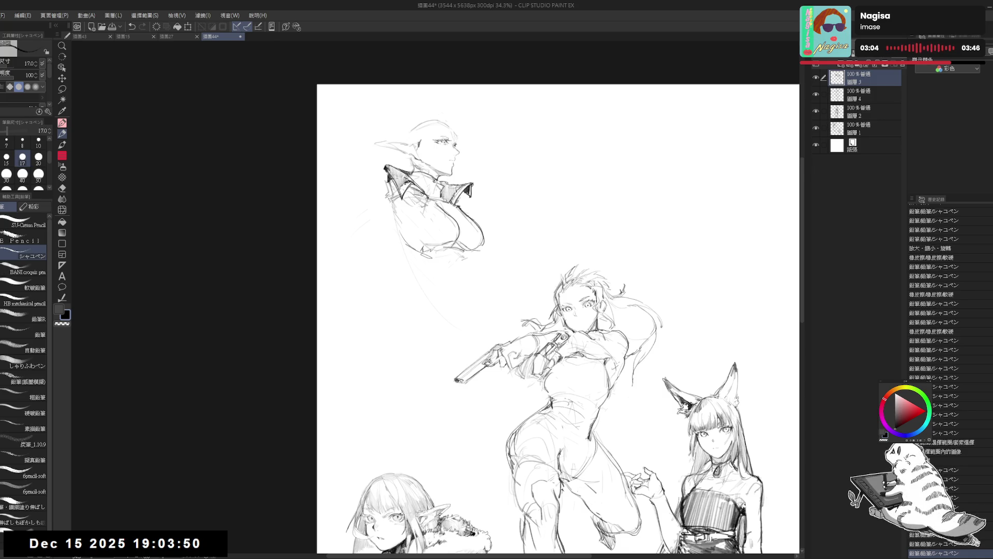
{"action": "mouse_move", "coordinate": [381, 192]}
{"action": "left_mouse_down"}
{"action": "mouse_move", "coordinate": [369, 198]}
{"action": "mouse_move", "coordinate": [387, 206]}
{"action": "mouse_move", "coordinate": [364, 212]}
{"action": "left_mouse_up"}
{"action": "mouse_move", "coordinate": [369, 195]}
{"action": "left_mouse_down"}
{"action": "mouse_move", "coordinate": [362, 210]}
{"action": "mouse_move", "coordinate": [382, 205]}
{"action": "left_mouse_up"}
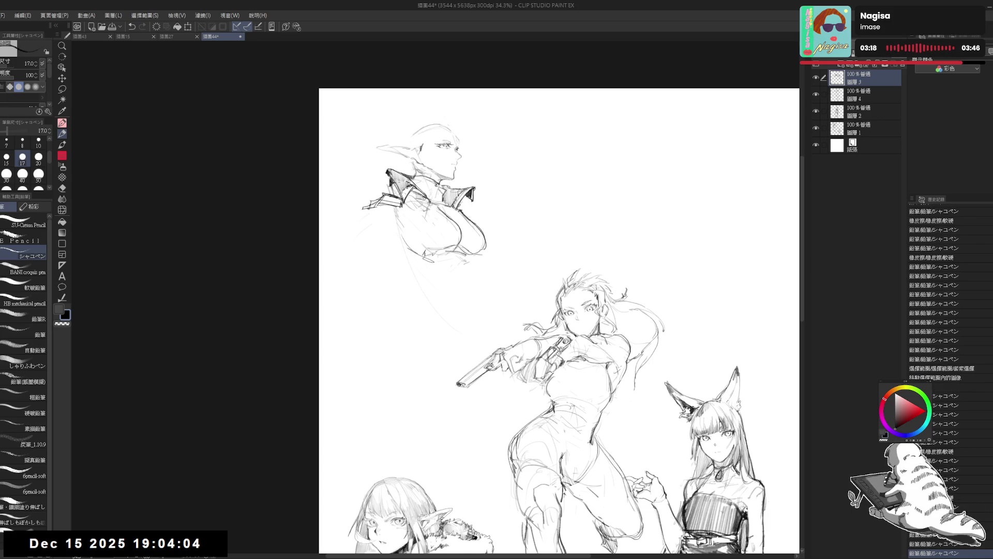
Erase old collar lines and extend the left collar line down and outward into the cape edge
{"action": "key", "text": "h"}
{"action": "key", "text": "h"}
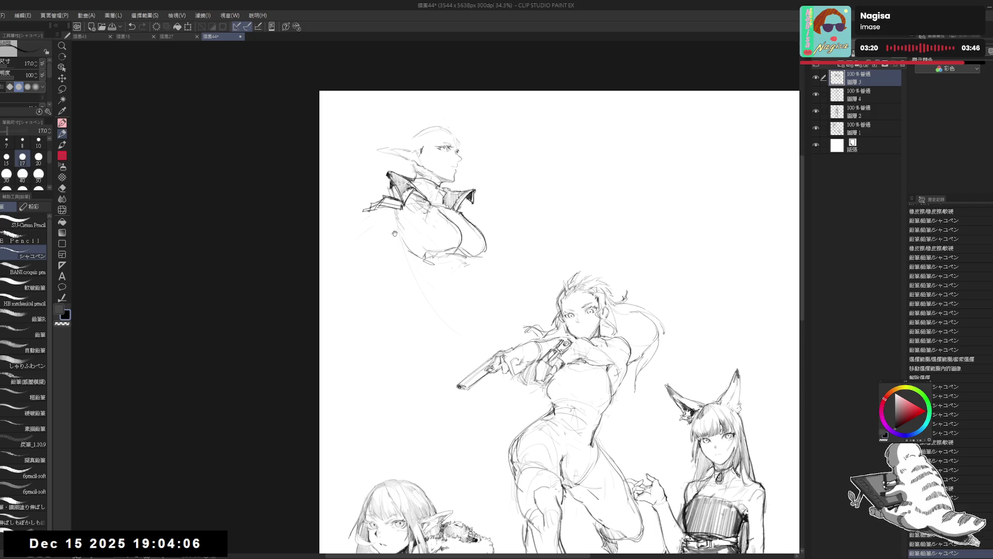
{"action": "left_click_drag", "start_coordinate": [395, 220], "coordinate": [405, 229]}
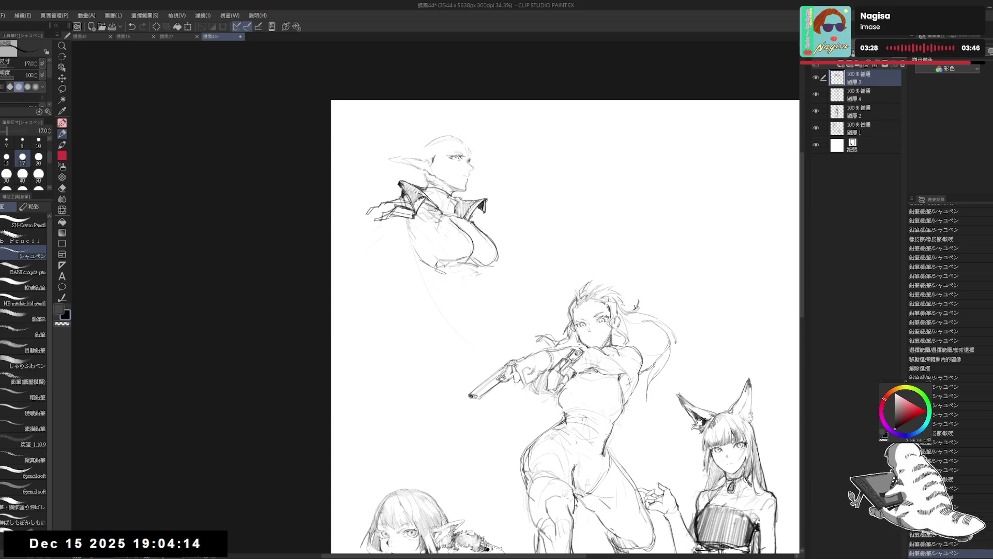
{"action": "key", "text": "e"}
{"action": "mouse_move", "coordinate": [368, 227]}
{"action": "left_mouse_down"}
{"action": "mouse_move", "coordinate": [414, 207]}
{"action": "mouse_move", "coordinate": [398, 207]}
{"action": "left_mouse_up"}
{"action": "key", "text": "p"}
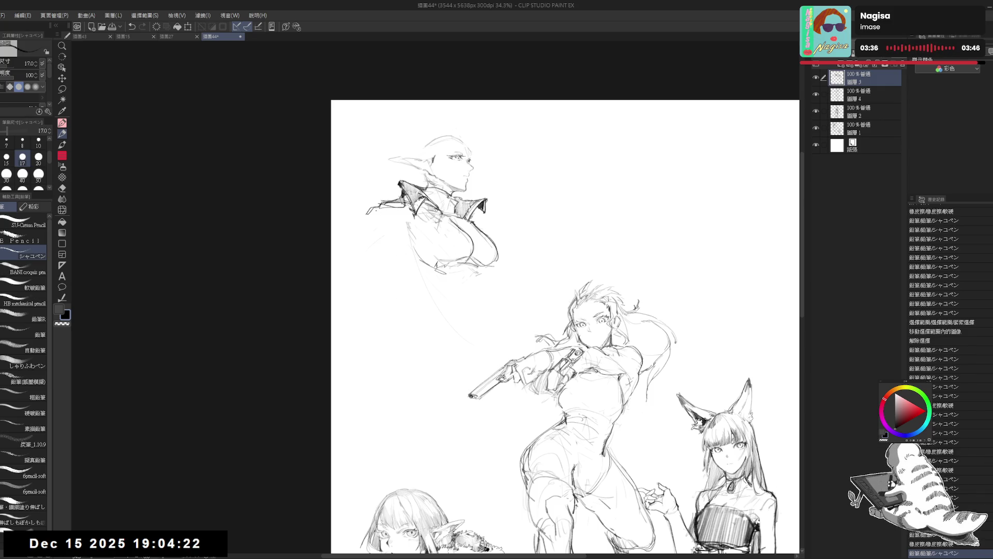
{"action": "mouse_move", "coordinate": [377, 207]}
{"action": "left_mouse_down"}
{"action": "mouse_move", "coordinate": [361, 216]}
{"action": "mouse_move", "coordinate": [385, 210]}
{"action": "mouse_move", "coordinate": [371, 213]}
{"action": "mouse_move", "coordinate": [394, 232]}
{"action": "mouse_move", "coordinate": [348, 226]}
{"action": "left_mouse_up"}
{"action": "key", "text": "e"}
{"action": "key", "text": "p"}
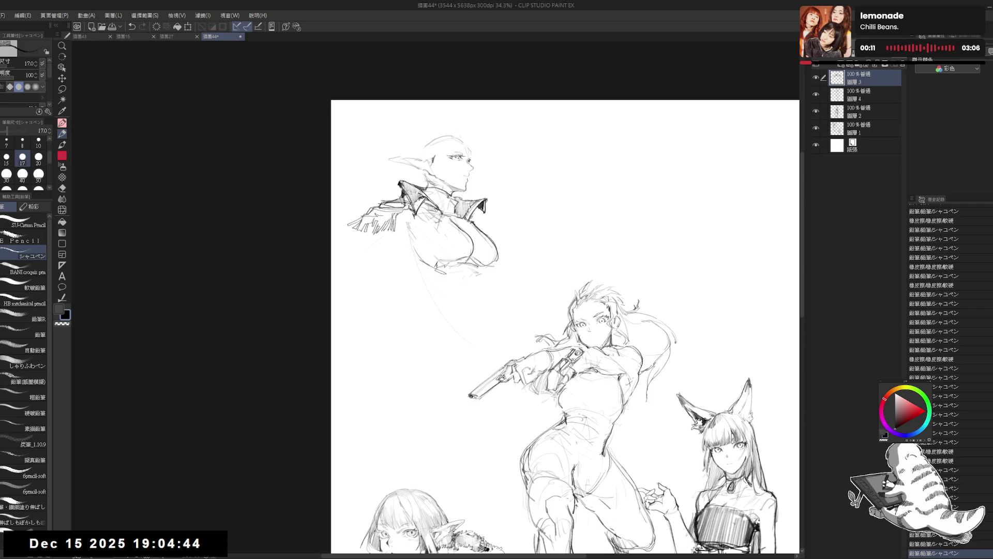
Add marks near the cape and draw lines down from the bust's left shoulder
{"action": "left_click_drag", "start_coordinate": [407, 215], "coordinate": [408, 215]}
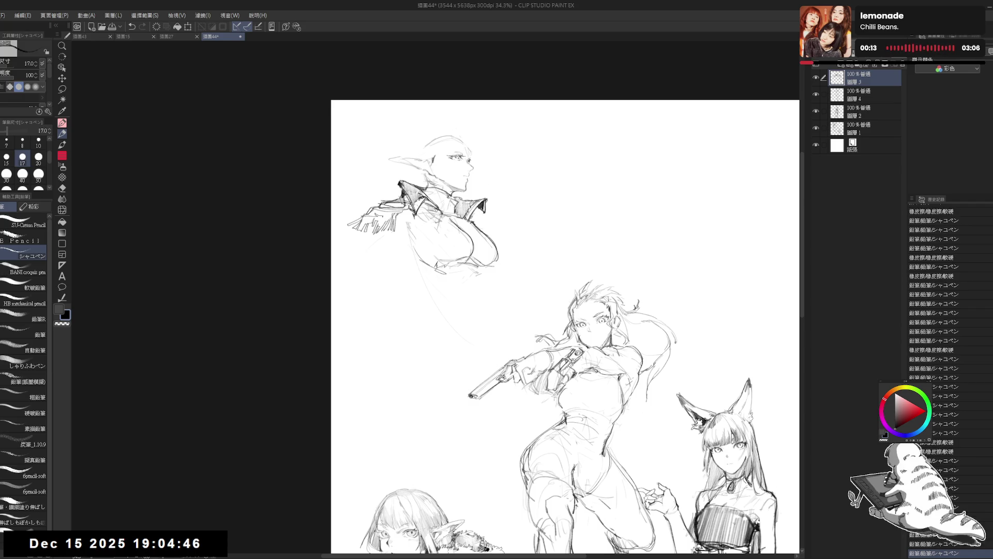
{"action": "left_click_drag", "start_coordinate": [412, 213], "coordinate": [419, 221]}
{"action": "left_click_drag", "start_coordinate": [420, 331], "coordinate": [425, 339]}
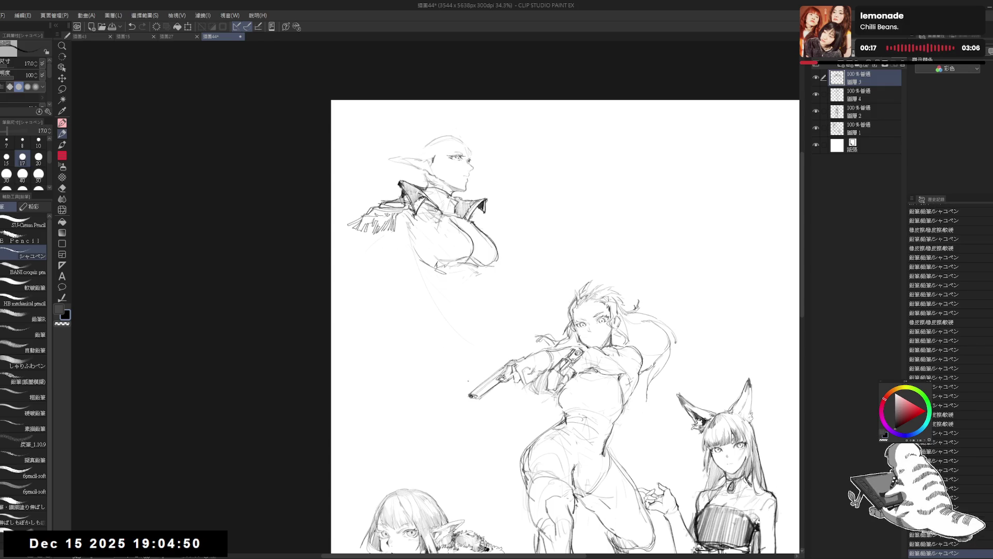
{"action": "mouse_move", "coordinate": [362, 229]}
{"action": "left_mouse_down"}
{"action": "mouse_move", "coordinate": [352, 238]}
{"action": "mouse_move", "coordinate": [402, 255]}
{"action": "left_mouse_up"}
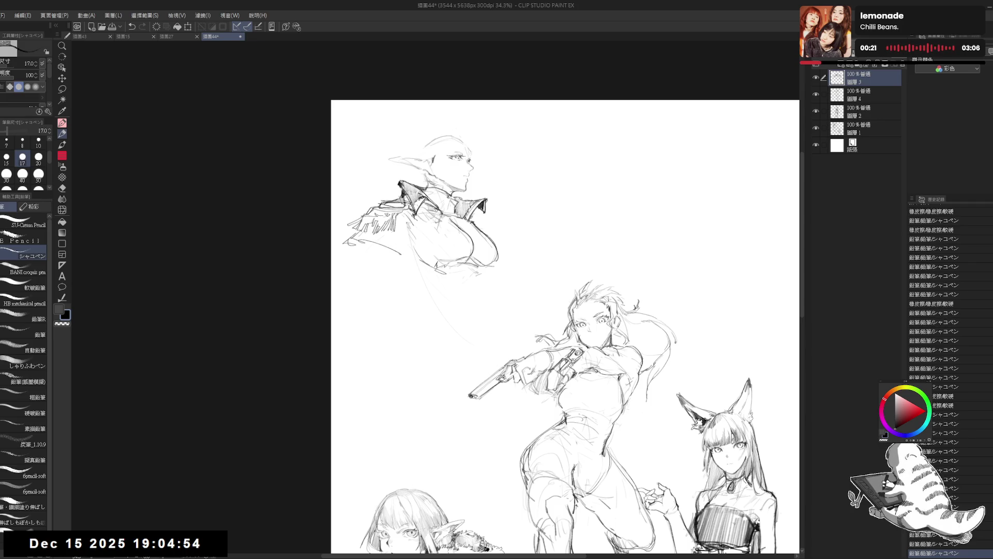
{"action": "left_click_drag", "start_coordinate": [414, 214], "coordinate": [415, 256]}
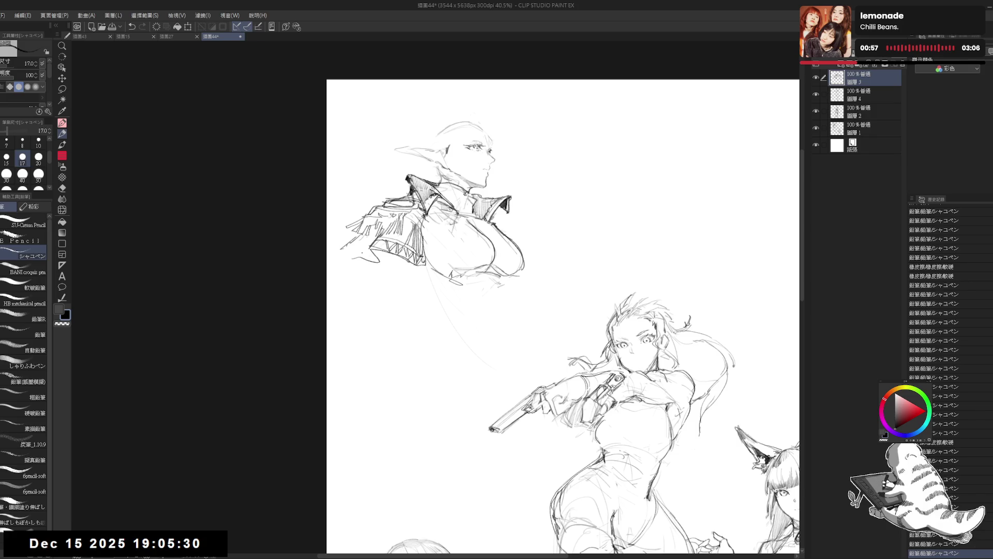
{"action": "mouse_move", "coordinate": [379, 229]}
{"action": "left_mouse_down"}
{"action": "mouse_move", "coordinate": [363, 257]}
{"action": "mouse_move", "coordinate": [377, 267]}
{"action": "mouse_move", "coordinate": [346, 251]}
{"action": "left_mouse_up"}
Sketch the left shoulder and arm, then draw lines below the upper figure's chest
{"action": "key", "text": "e"}
{"action": "key", "text": "p"}
{"action": "mouse_move", "coordinate": [347, 247]}
{"action": "left_mouse_down"}
{"action": "mouse_move", "coordinate": [330, 263]}
{"action": "mouse_move", "coordinate": [335, 272]}
{"action": "mouse_move", "coordinate": [350, 264]}
{"action": "left_mouse_up"}
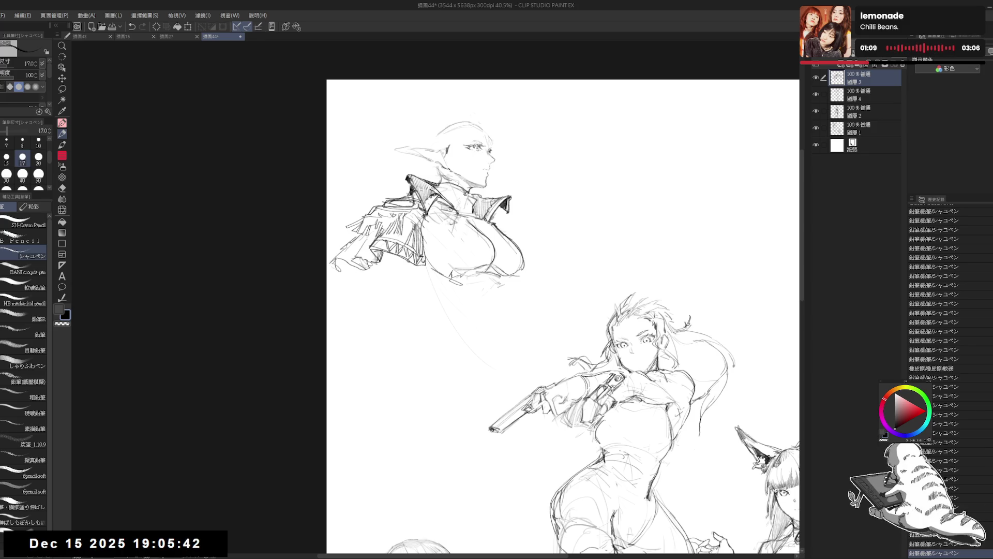
{"action": "left_click_drag", "start_coordinate": [552, 287], "coordinate": [414, 223]}
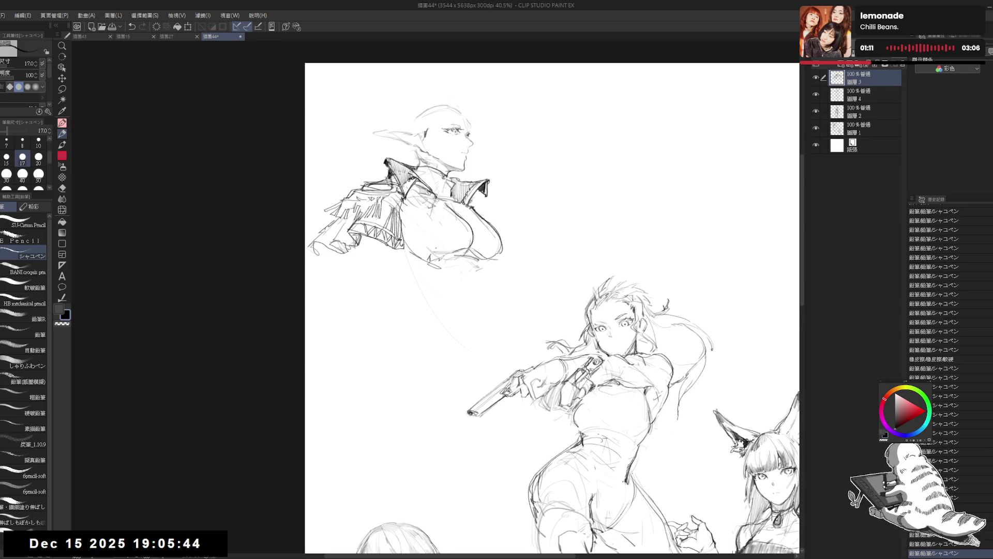
{"action": "left_click_drag", "start_coordinate": [404, 256], "coordinate": [433, 308]}
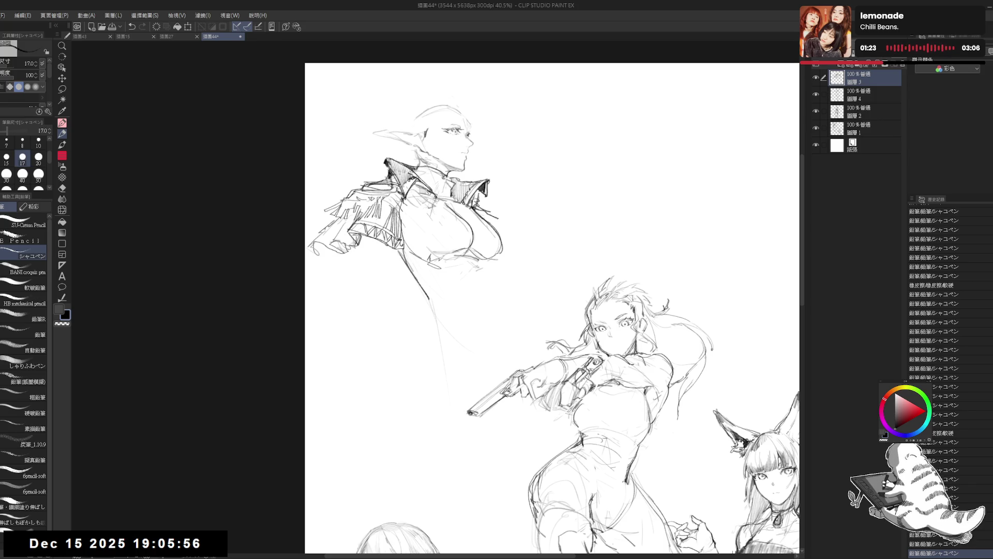
Erase a small mark at the collar and add a small mark on the chest
{"action": "key", "text": "e"}
{"action": "left_click_drag", "start_coordinate": [471, 187], "coordinate": [500, 224]}
{"action": "key", "text": "p"}
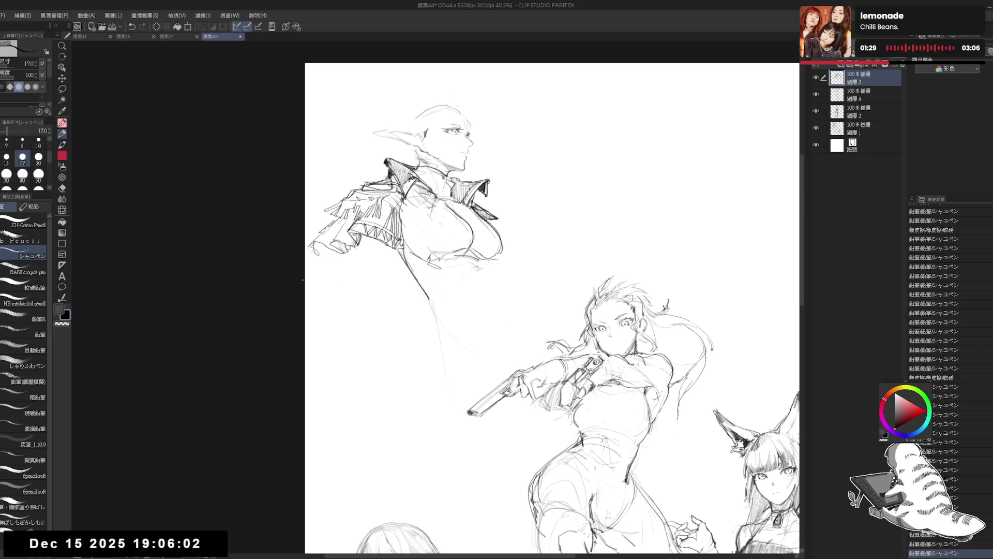
{"action": "left_click_drag", "start_coordinate": [517, 310], "coordinate": [515, 305]}
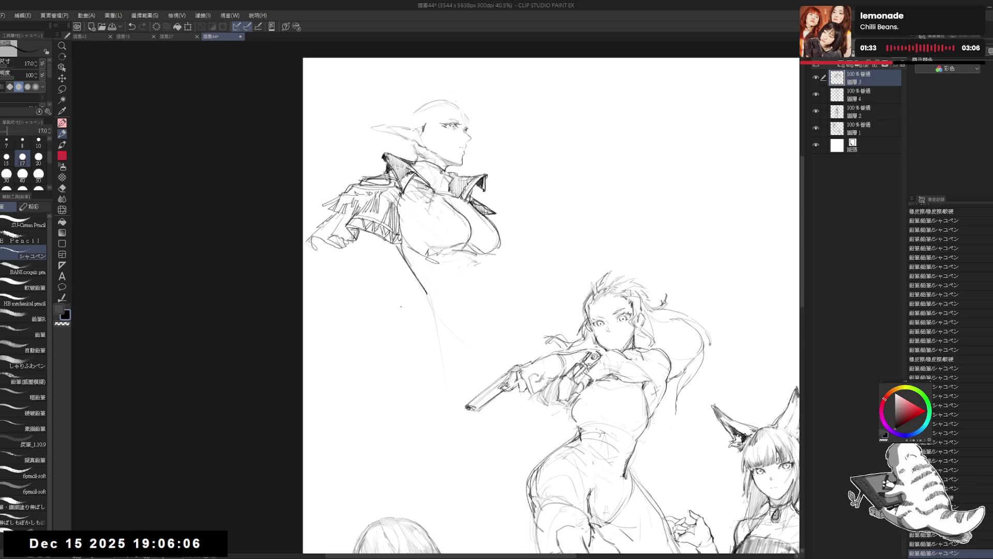
{"action": "left_click", "coordinate": [412, 206]}
Draw a diagonal line across the chest and erase the stray chest lines
{"action": "left_click_drag", "start_coordinate": [434, 190], "coordinate": [403, 238]}
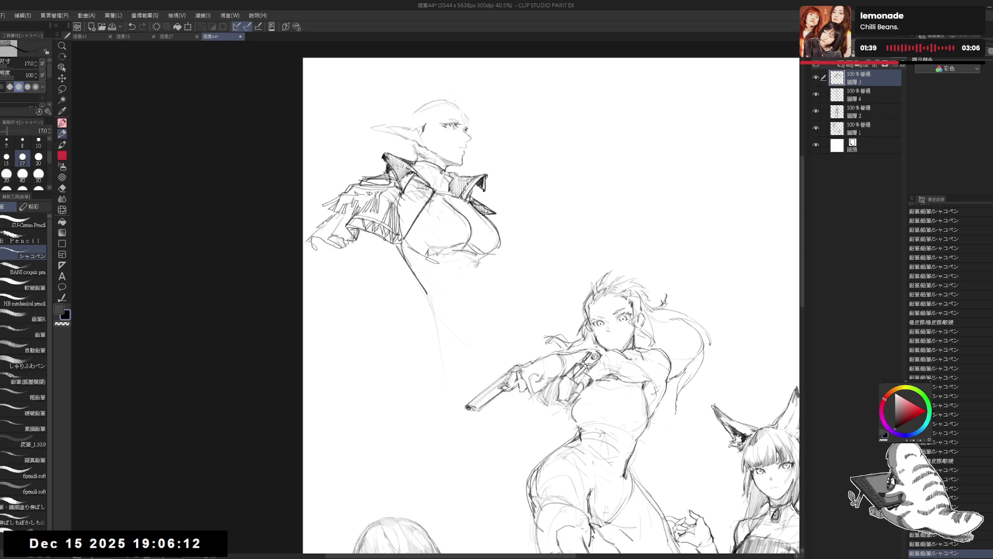
{"action": "key", "text": "e"}
{"action": "left_click_drag", "start_coordinate": [424, 189], "coordinate": [426, 210]}
{"action": "key", "text": "p"}
{"action": "scroll", "coordinate": [427, 181], "scroll_direction": "up", "scroll_amount": 1}
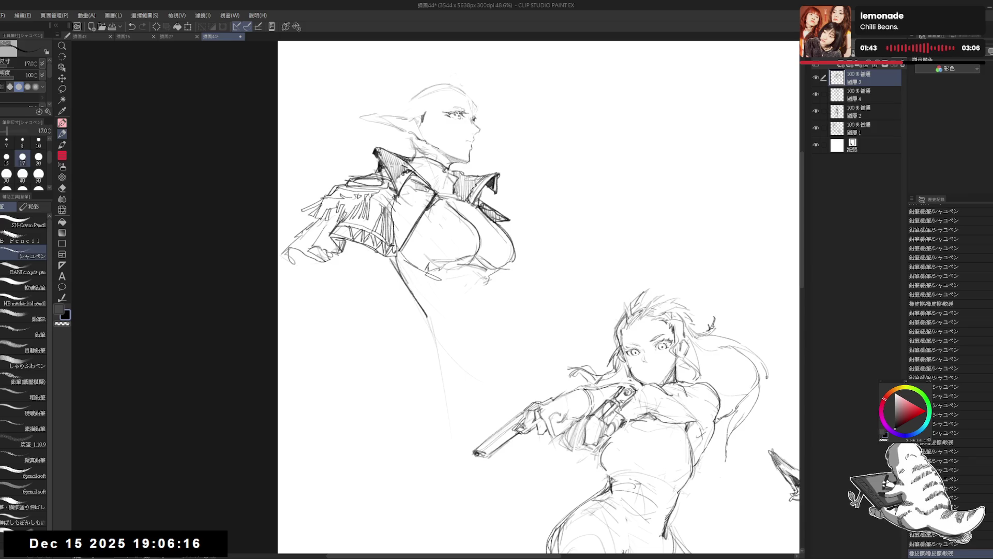
Undo a short chest stroke and erase stray marks on the lower chest
{"action": "mouse_move", "coordinate": [421, 246]}
{"action": "left_mouse_down"}
{"action": "mouse_move", "coordinate": [423, 259]}
{"action": "mouse_move", "coordinate": [413, 248]}
{"action": "left_mouse_up"}
{"action": "key", "text": "ctrl+z"}
{"action": "key", "text": "e"}
{"action": "mouse_move", "coordinate": [421, 241]}
{"action": "left_mouse_down"}
{"action": "mouse_move", "coordinate": [412, 251]}
{"action": "mouse_move", "coordinate": [435, 268]}
{"action": "mouse_move", "coordinate": [455, 238]}
{"action": "mouse_move", "coordinate": [394, 275]}
{"action": "mouse_move", "coordinate": [427, 311]}
{"action": "left_mouse_up"}
{"action": "key", "text": "p"}
{"action": "key", "text": "e"}
{"action": "key", "text": "p"}
{"action": "key", "text": "e"}
{"action": "key", "text": "p"}
{"action": "key", "text": "e"}
{"action": "key", "text": "p"}
Redraw the lower chest line, trim stroke ends, and sketch the lower jacket edge
{"action": "mouse_move", "coordinate": [398, 253]}
{"action": "left_mouse_down"}
{"action": "mouse_move", "coordinate": [435, 314]}
{"action": "mouse_move", "coordinate": [425, 349]}
{"action": "left_mouse_up"}
{"action": "mouse_move", "coordinate": [420, 262]}
{"action": "left_mouse_down"}
{"action": "mouse_move", "coordinate": [469, 302]}
{"action": "mouse_move", "coordinate": [437, 316]}
{"action": "mouse_move", "coordinate": [442, 308]}
{"action": "mouse_move", "coordinate": [469, 302]}
{"action": "mouse_move", "coordinate": [422, 343]}
{"action": "mouse_move", "coordinate": [432, 291]}
{"action": "mouse_move", "coordinate": [428, 326]}
{"action": "mouse_move", "coordinate": [424, 289]}
{"action": "left_mouse_up"}
{"action": "key", "text": "e"}
{"action": "key", "text": "p"}
{"action": "key", "text": "e"}
{"action": "key", "text": "p"}
{"action": "mouse_move", "coordinate": [425, 277]}
{"action": "left_mouse_down"}
{"action": "mouse_move", "coordinate": [441, 290]}
{"action": "mouse_move", "coordinate": [418, 340]}
{"action": "left_mouse_up"}
Draw the torso's lower-right line and sketch lacing strokes on the bodice's left
{"action": "mouse_move", "coordinate": [501, 265]}
{"action": "left_mouse_down"}
{"action": "mouse_move", "coordinate": [485, 306]}
{"action": "mouse_move", "coordinate": [496, 327]}
{"action": "mouse_move", "coordinate": [489, 319]}
{"action": "left_mouse_up"}
{"action": "key", "text": "e"}
{"action": "key", "text": "p"}
{"action": "mouse_move", "coordinate": [473, 263]}
{"action": "left_mouse_down"}
{"action": "mouse_move", "coordinate": [486, 322]}
{"action": "mouse_move", "coordinate": [441, 334]}
{"action": "mouse_move", "coordinate": [502, 322]}
{"action": "mouse_move", "coordinate": [489, 328]}
{"action": "left_mouse_up"}
{"action": "left_click_drag", "start_coordinate": [425, 298], "coordinate": [405, 333]}
{"action": "left_click_drag", "start_coordinate": [420, 305], "coordinate": [412, 332]}
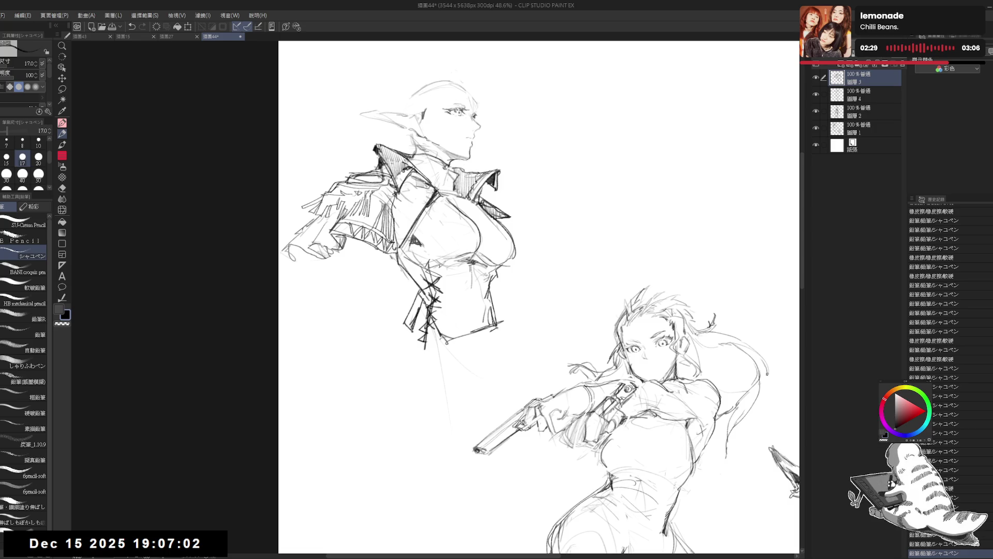
{"action": "scroll", "coordinate": [538, 297], "scroll_direction": "down", "scroll_amount": 2}
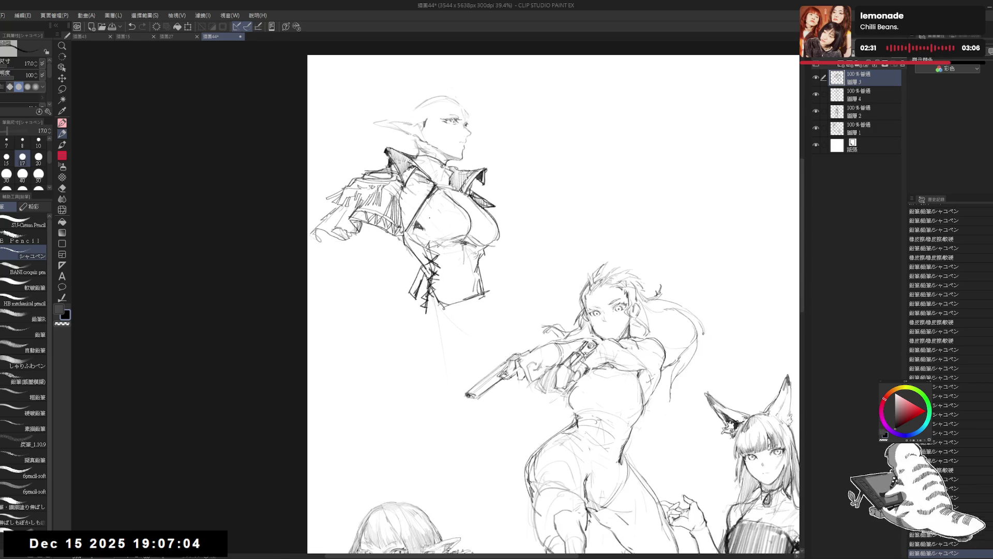
Erase stray strokes under the bodice and at its lower right
{"action": "key", "text": "e"}
{"action": "mouse_move", "coordinate": [426, 303]}
{"action": "left_mouse_down"}
{"action": "mouse_move", "coordinate": [408, 323]}
{"action": "mouse_move", "coordinate": [413, 315]}
{"action": "left_mouse_up"}
{"action": "key", "text": "p"}
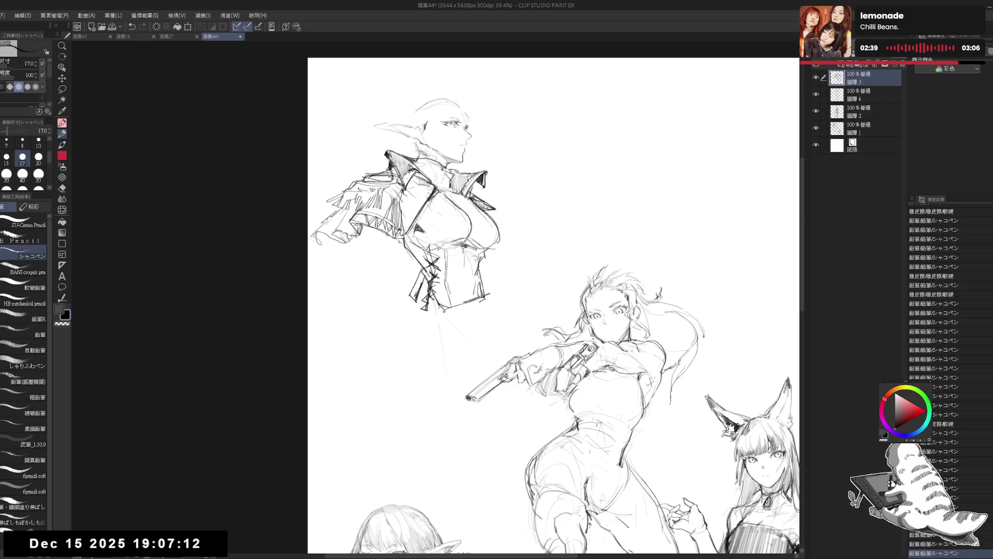
{"action": "key", "text": "e"}
{"action": "left_click_drag", "start_coordinate": [483, 293], "coordinate": [484, 299]}
{"action": "key", "text": "p"}
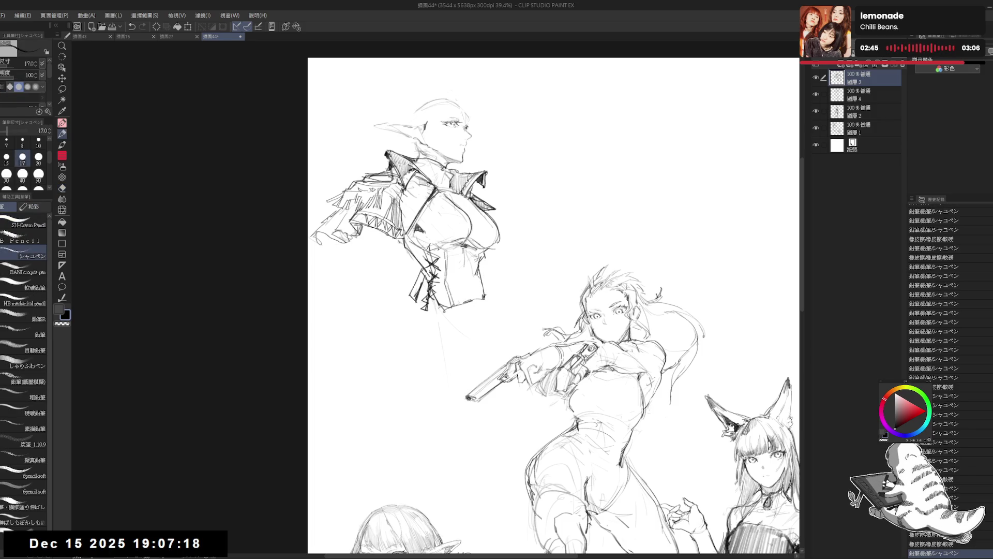
{"action": "left_click_drag", "start_coordinate": [435, 281], "coordinate": [441, 300]}
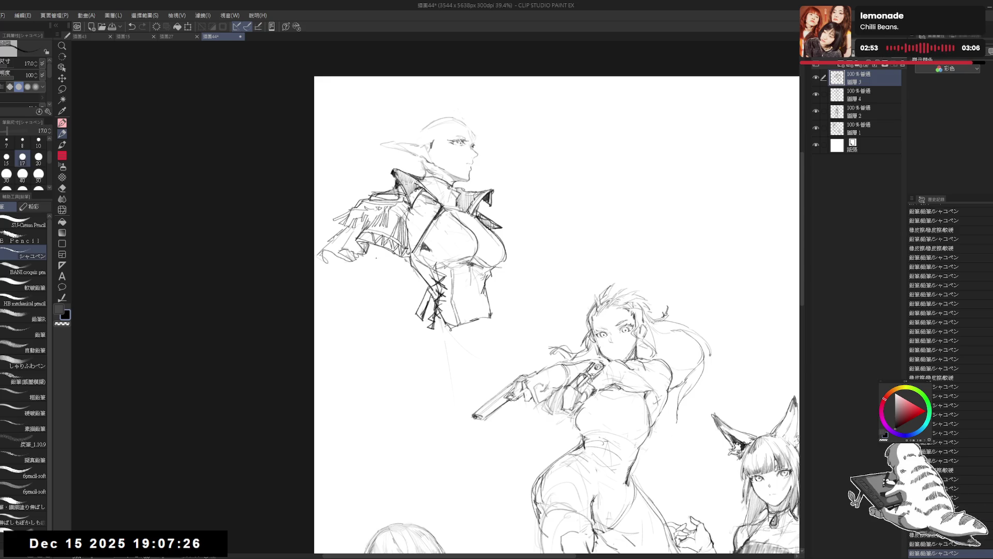
Sketch the underside of the caped arm, clearing a patch of stray lines
{"action": "mouse_move", "coordinate": [336, 267]}
{"action": "left_mouse_down"}
{"action": "mouse_move", "coordinate": [347, 274]}
{"action": "mouse_move", "coordinate": [324, 257]}
{"action": "left_mouse_up"}
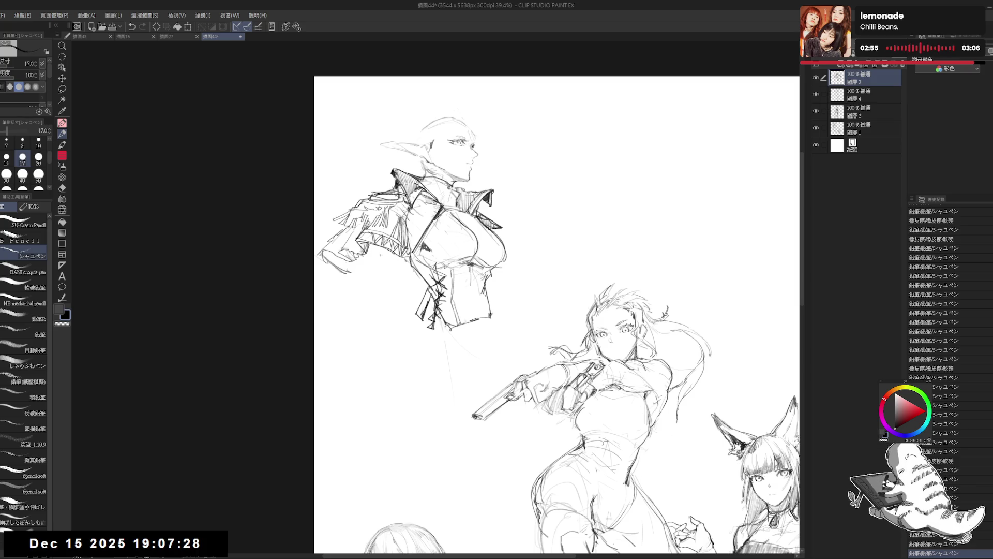
{"action": "key", "text": "e"}
{"action": "mouse_move", "coordinate": [409, 254]}
{"action": "left_mouse_down"}
{"action": "mouse_move", "coordinate": [419, 269]}
{"action": "mouse_move", "coordinate": [399, 267]}
{"action": "left_mouse_up"}
{"action": "key", "text": "p"}
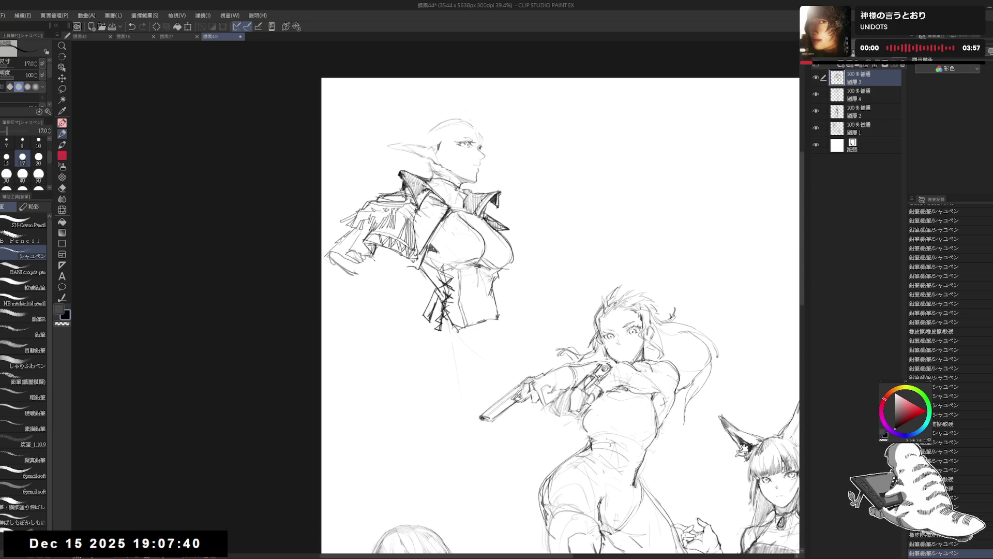
{"action": "mouse_move", "coordinate": [370, 260]}
{"action": "left_mouse_down"}
{"action": "mouse_move", "coordinate": [391, 277]}
{"action": "mouse_move", "coordinate": [429, 256]}
{"action": "mouse_move", "coordinate": [395, 275]}
{"action": "mouse_move", "coordinate": [387, 267]}
{"action": "left_mouse_up"}
Erase strokes near the arm and add a small mark on the bodice
{"action": "key", "text": "e"}
{"action": "key", "text": "p"}
{"action": "key", "text": "e"}
{"action": "key", "text": "p"}
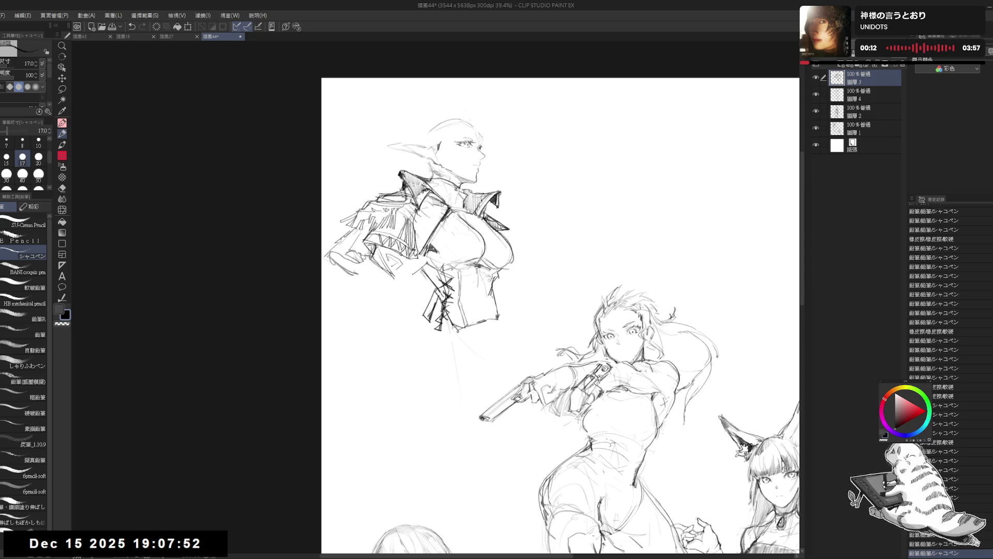
{"action": "mouse_move", "coordinate": [397, 266]}
{"action": "left_mouse_down"}
{"action": "mouse_move", "coordinate": [403, 275]}
{"action": "mouse_move", "coordinate": [425, 265]}
{"action": "left_mouse_up"}
{"action": "key", "text": "e"}
{"action": "key", "text": "p"}
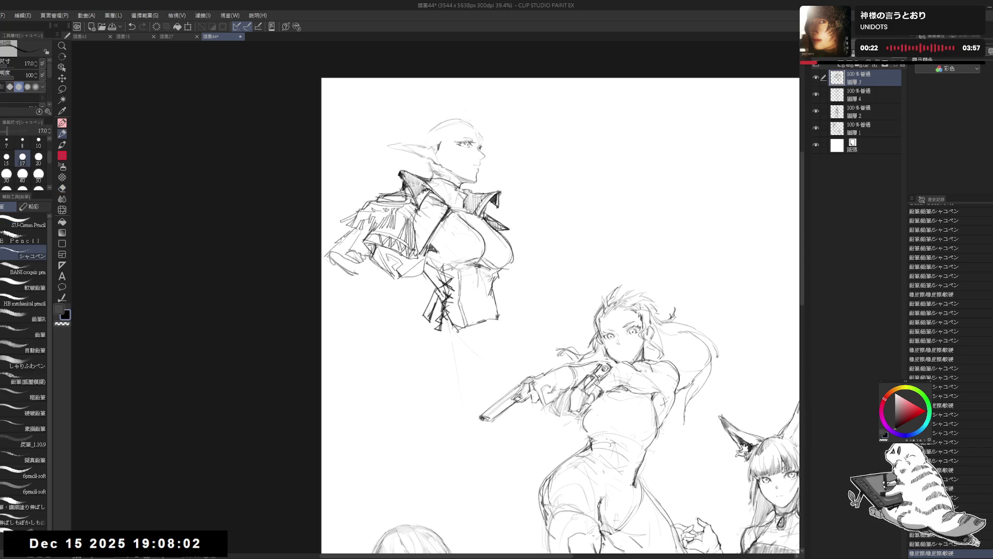
Check a mirrored view, undo the last stroke and lighten the lines on the bodice
{"action": "key", "text": "h"}
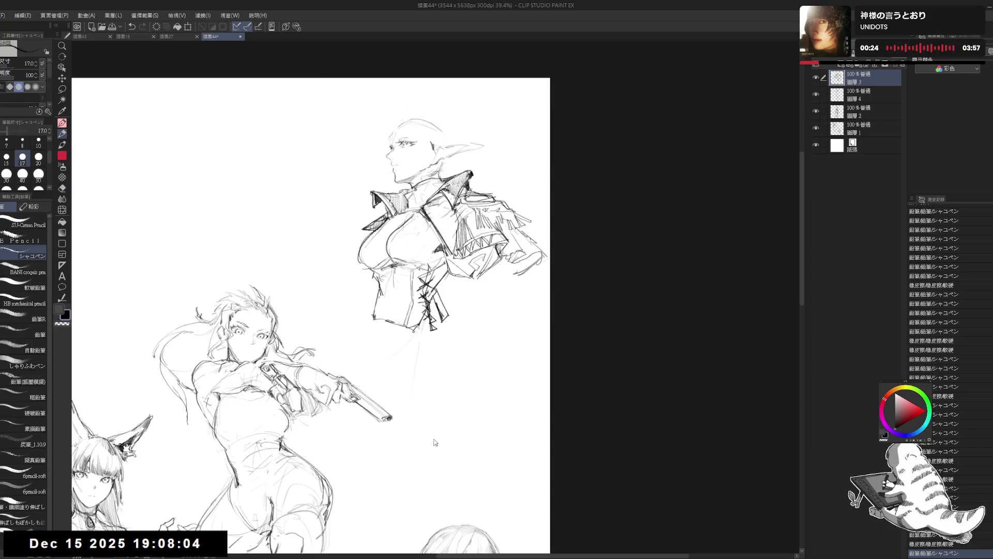
{"action": "key", "text": "h"}
{"action": "left_click_drag", "start_coordinate": [371, 319], "coordinate": [376, 322]}
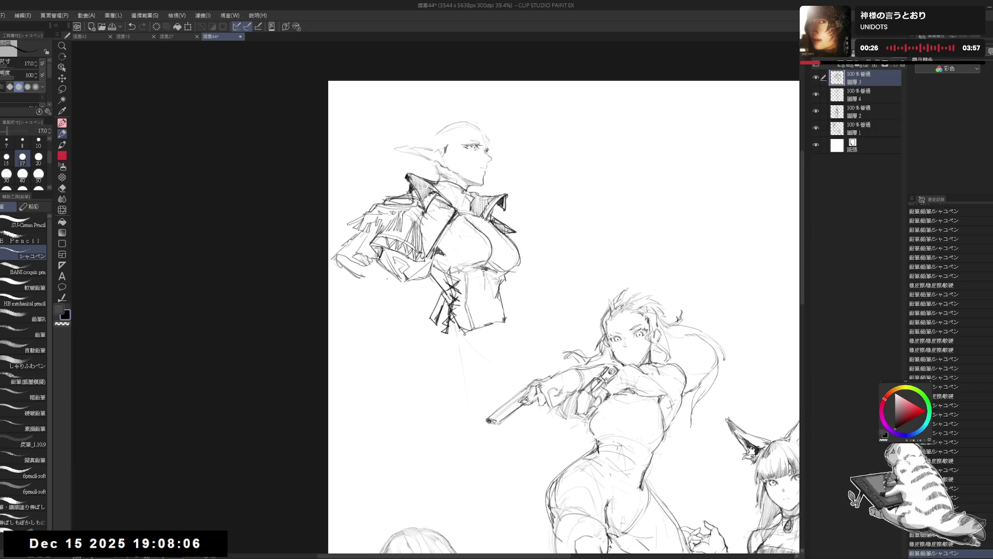
{"action": "key", "text": "ctrl+z"}
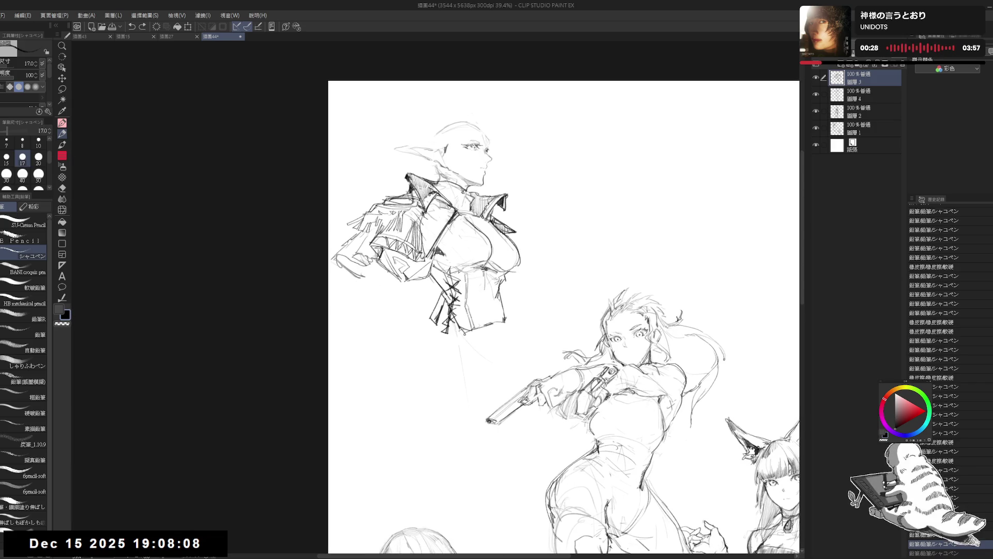
{"action": "key", "text": "e"}
{"action": "left_click_drag", "start_coordinate": [391, 273], "coordinate": [409, 289]}
{"action": "key", "text": "p"}
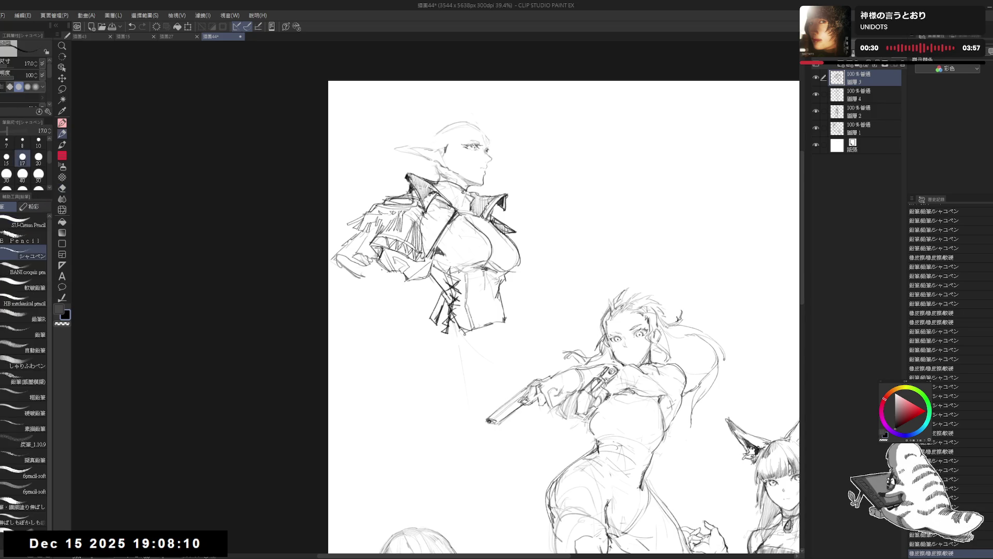
Draw short pencil strokes below the pointed-ear figure's left arm
{"action": "scroll", "coordinate": [555, 320], "scroll_direction": "right", "scroll_amount": 1}
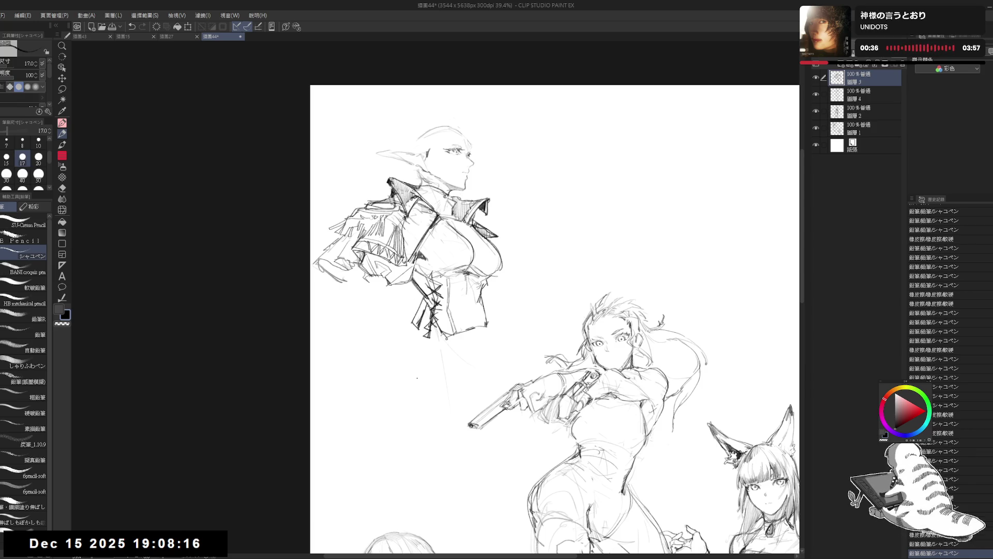
{"action": "scroll", "coordinate": [416, 378], "scroll_direction": "down", "scroll_amount": 1}
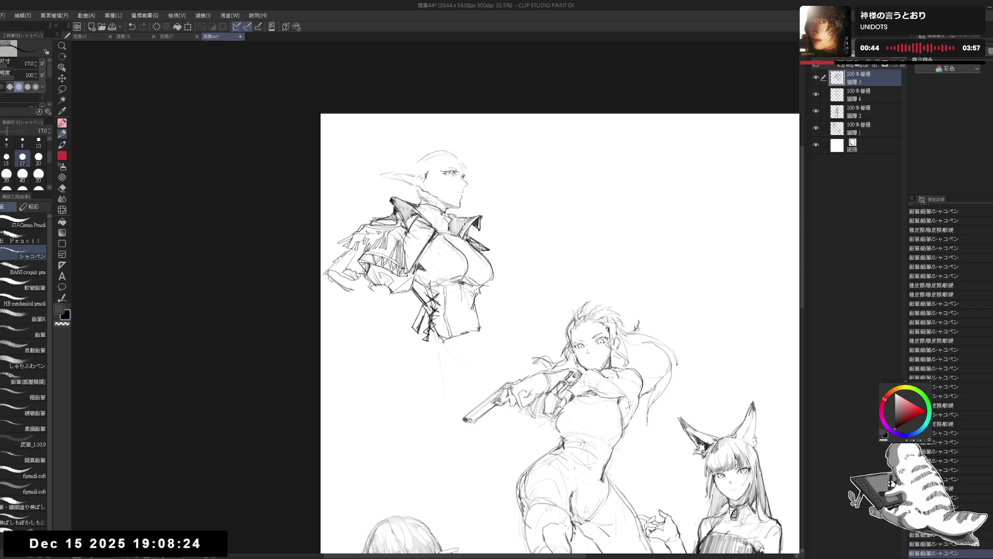
{"action": "mouse_move", "coordinate": [369, 287]}
{"action": "left_mouse_down"}
{"action": "mouse_move", "coordinate": [373, 320]}
{"action": "mouse_move", "coordinate": [360, 318]}
{"action": "mouse_move", "coordinate": [387, 308]}
{"action": "left_mouse_up"}
{"action": "key", "text": "e"}
{"action": "key", "text": "p"}
Add a dark stroke on the jacket on a tilted view, then re-rotate the view about 45 degrees
{"action": "left_click_drag", "start_coordinate": [517, 311], "coordinate": [522, 301]}
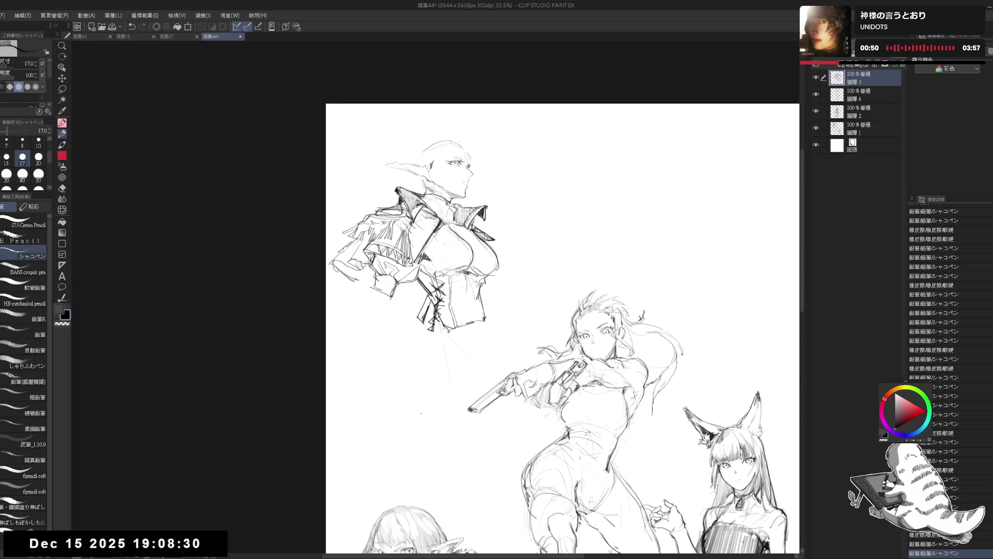
{"action": "left_click_drag", "start_coordinate": [419, 358], "coordinate": [415, 357]}
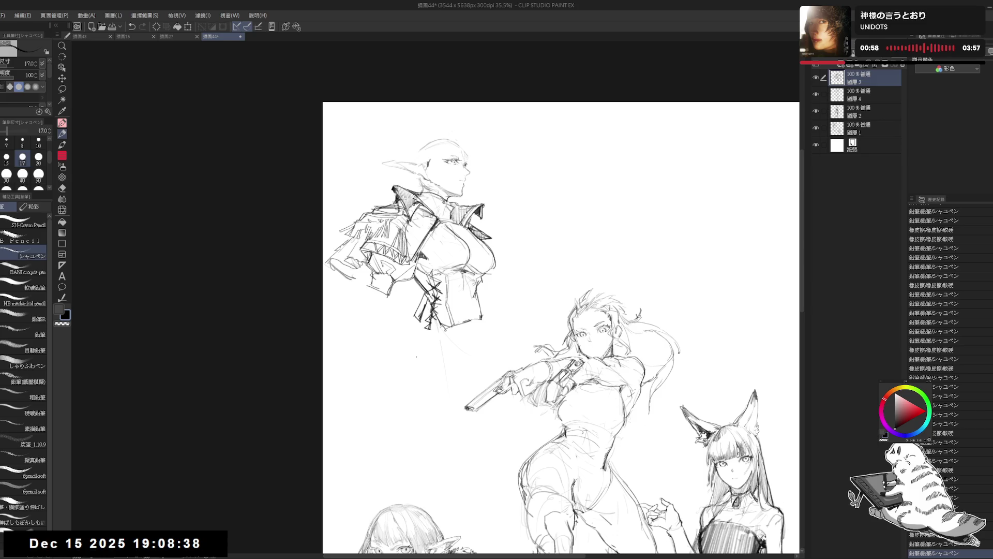
{"action": "key", "text": "bracketright"}
{"action": "mouse_move", "coordinate": [417, 267]}
{"action": "left_mouse_down"}
{"action": "mouse_move", "coordinate": [427, 295]}
{"action": "mouse_move", "coordinate": [419, 321]}
{"action": "mouse_move", "coordinate": [431, 298]}
{"action": "mouse_move", "coordinate": [428, 311]}
{"action": "mouse_move", "coordinate": [453, 324]}
{"action": "left_mouse_up"}
{"action": "key", "text": "ctrl+at"}
{"action": "key", "text": "h"}
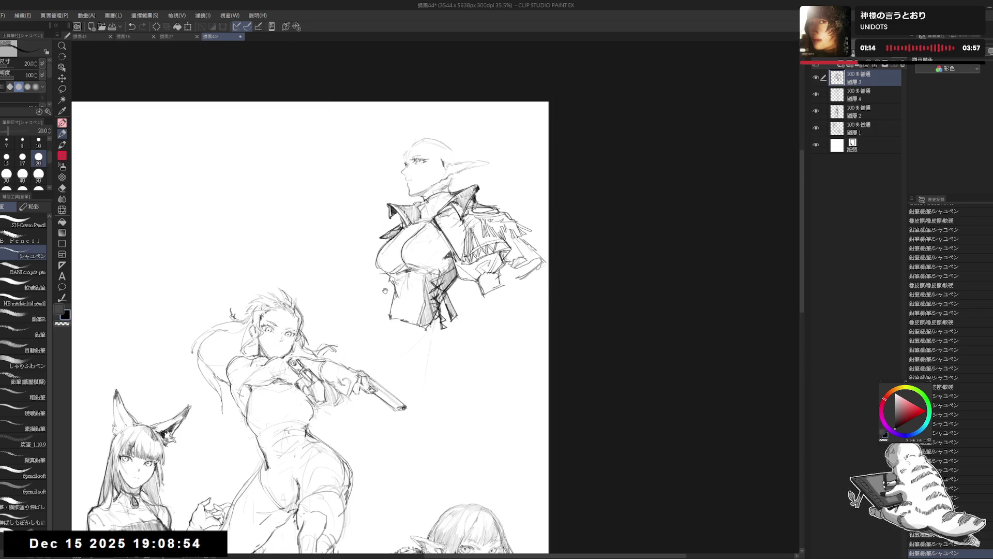
{"action": "mouse_move", "coordinate": [362, 362]}
{"action": "left_mouse_down"}
{"action": "mouse_move", "coordinate": [329, 426]}
{"action": "mouse_move", "coordinate": [372, 310]}
{"action": "left_mouse_up"}
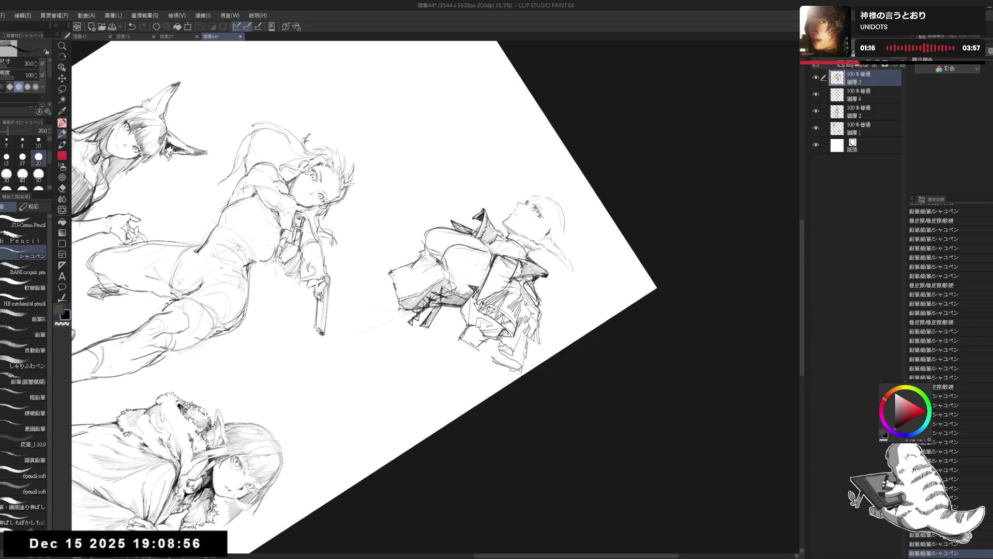
Hatch pencil shading along the jacket's left edge and across the laced bodice
{"action": "left_click_drag", "start_coordinate": [392, 272], "coordinate": [407, 300]}
{"action": "mouse_move", "coordinate": [412, 264]}
{"action": "left_mouse_down"}
{"action": "mouse_move", "coordinate": [414, 295]}
{"action": "mouse_move", "coordinate": [424, 292]}
{"action": "left_mouse_up"}
{"action": "mouse_move", "coordinate": [427, 249]}
{"action": "left_mouse_down"}
{"action": "mouse_move", "coordinate": [429, 288]}
{"action": "mouse_move", "coordinate": [442, 283]}
{"action": "left_mouse_up"}
{"action": "key", "text": "ctrl+at"}
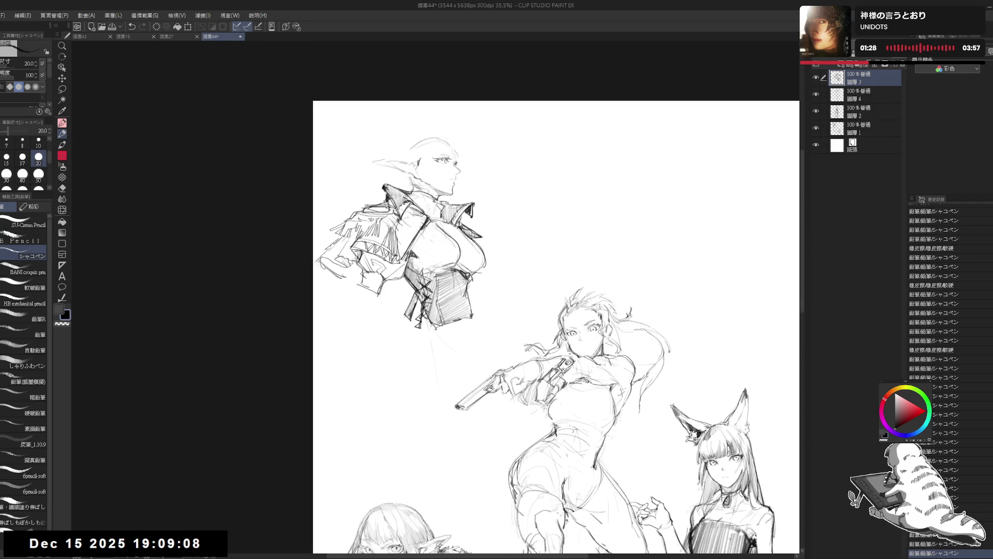
Erase the jacket's right and lower-right edges and add a small mark below it
{"action": "mouse_move", "coordinate": [486, 282]}
{"action": "left_mouse_down"}
{"action": "mouse_move", "coordinate": [479, 275]}
{"action": "mouse_move", "coordinate": [467, 290]}
{"action": "left_mouse_up"}
{"action": "key", "text": "ctrl+z"}
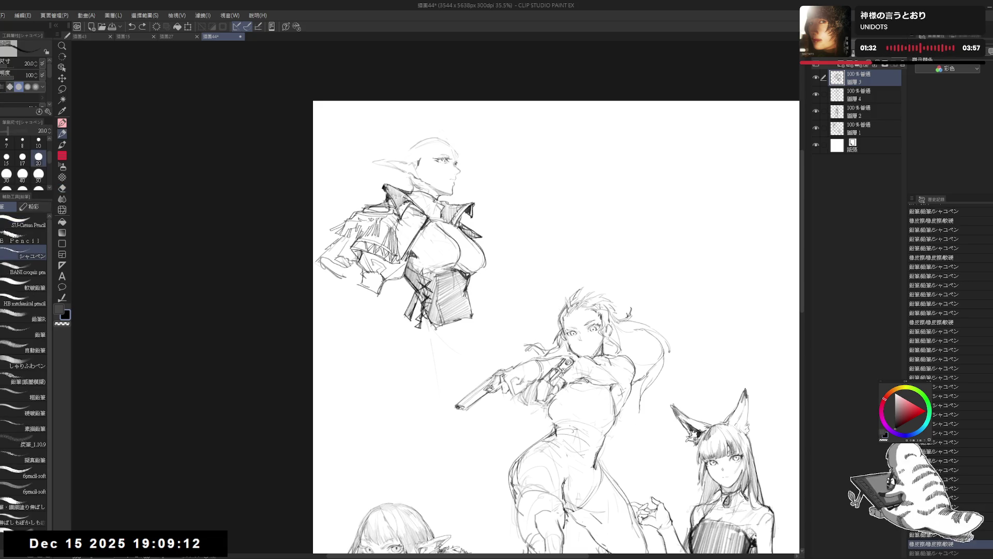
{"action": "left_click_drag", "start_coordinate": [481, 290], "coordinate": [463, 328]}
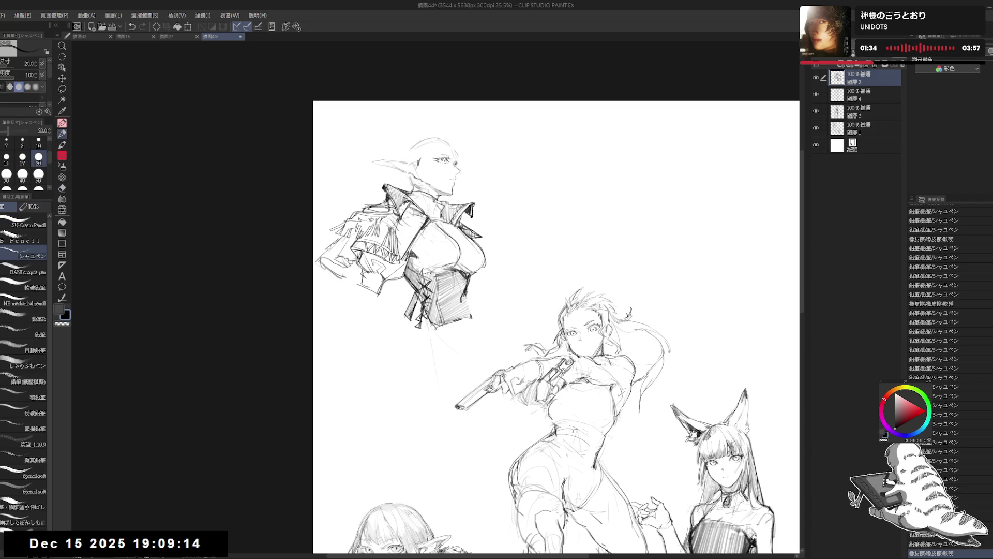
{"action": "left_click", "coordinate": [385, 313]}
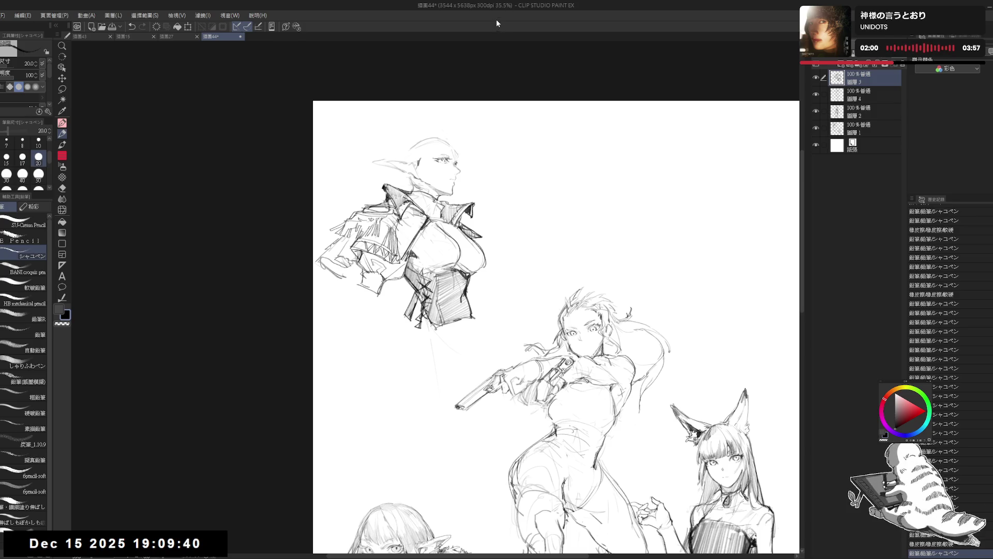
Sketch short lines extending down from the bodice and below the first figure
{"action": "left_click_drag", "start_coordinate": [470, 318], "coordinate": [461, 367]}
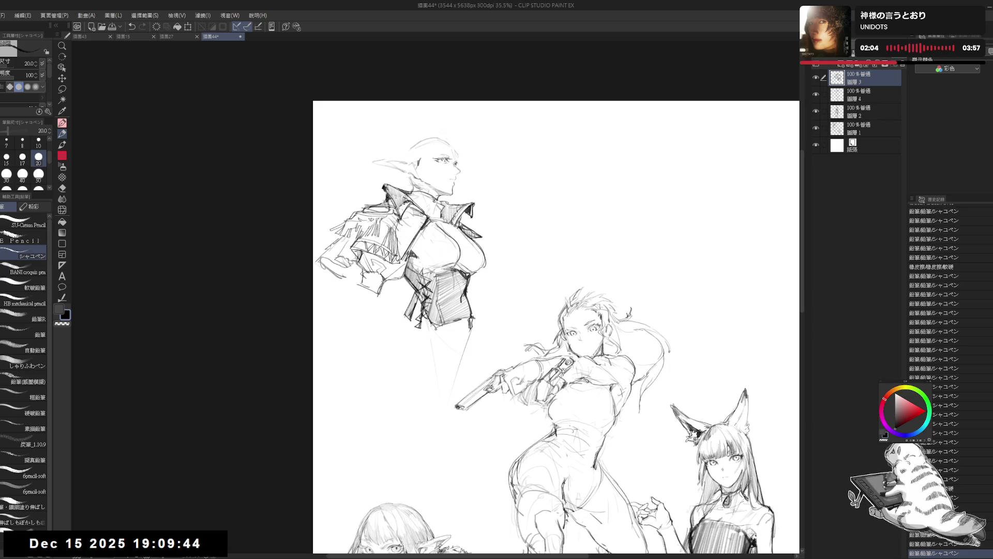
{"action": "key", "text": "ctrl+z"}
{"action": "key", "text": "e"}
{"action": "left_click_drag", "start_coordinate": [469, 318], "coordinate": [471, 331]}
{"action": "key", "text": "p"}
{"action": "left_click_drag", "start_coordinate": [470, 332], "coordinate": [468, 355]}
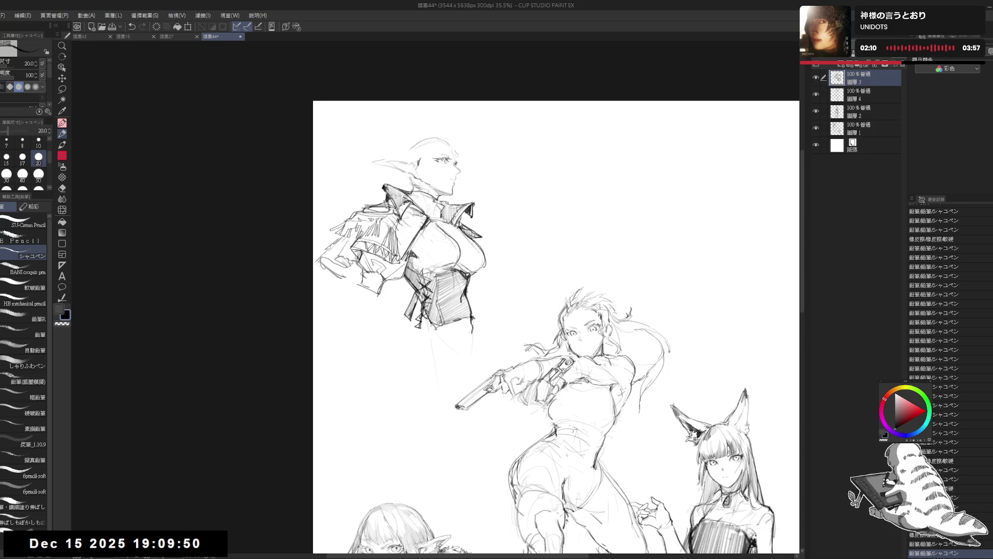
{"action": "mouse_move", "coordinate": [399, 323]}
{"action": "left_mouse_down"}
{"action": "mouse_move", "coordinate": [388, 343]}
{"action": "mouse_move", "coordinate": [408, 347]}
{"action": "left_mouse_up"}
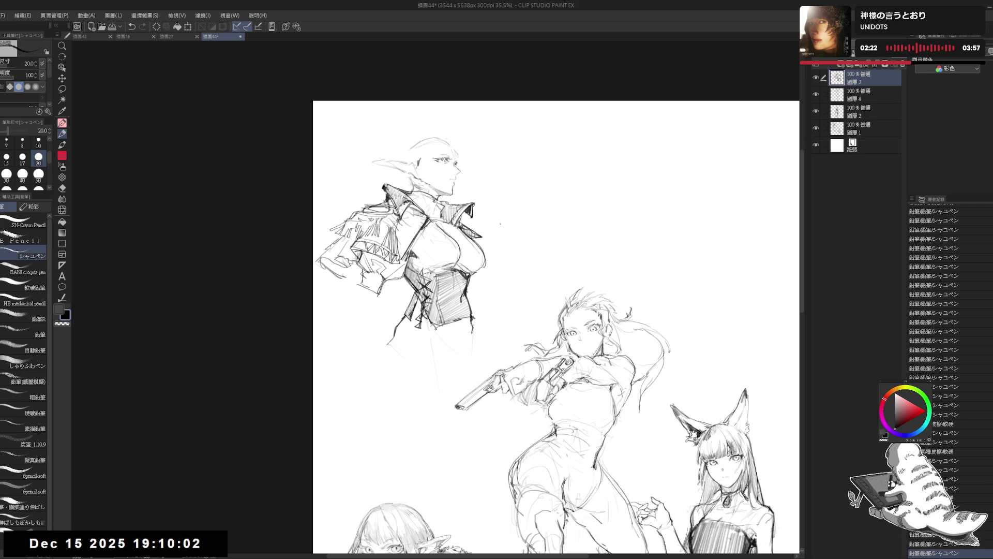
Draw a stroke off the right shoulder and erase ink near the hand
{"action": "mouse_move", "coordinate": [485, 241]}
{"action": "left_mouse_down"}
{"action": "mouse_move", "coordinate": [505, 246]}
{"action": "mouse_move", "coordinate": [506, 257]}
{"action": "mouse_move", "coordinate": [493, 256]}
{"action": "mouse_move", "coordinate": [506, 266]}
{"action": "mouse_move", "coordinate": [494, 276]}
{"action": "left_mouse_up"}
{"action": "key", "text": "e"}
{"action": "key", "text": "p"}
{"action": "key", "text": "e"}
{"action": "key", "text": "p"}
{"action": "key", "text": "e"}
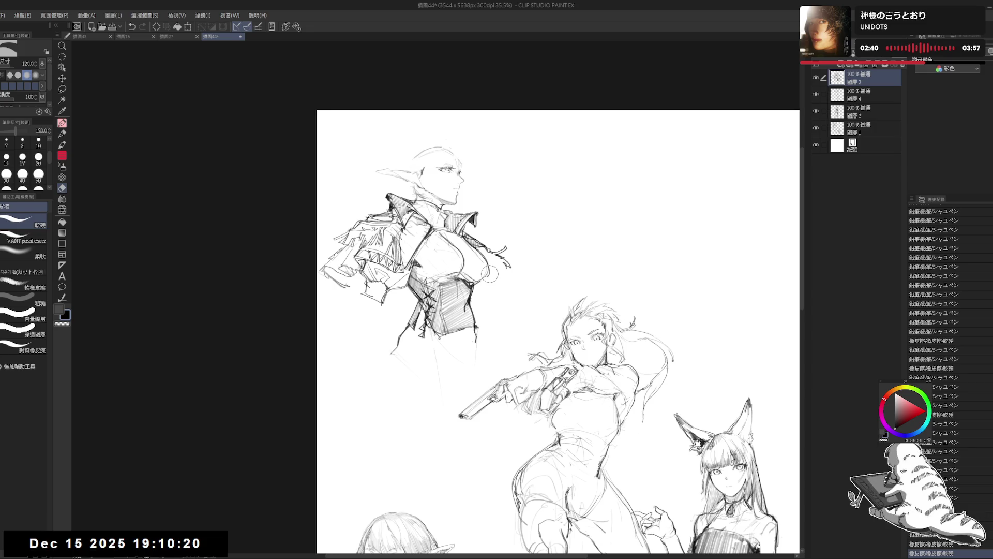
{"action": "key", "text": "p"}
{"action": "left_click_drag", "start_coordinate": [497, 261], "coordinate": [502, 268]}
{"action": "key", "text": "ctrl+y"}
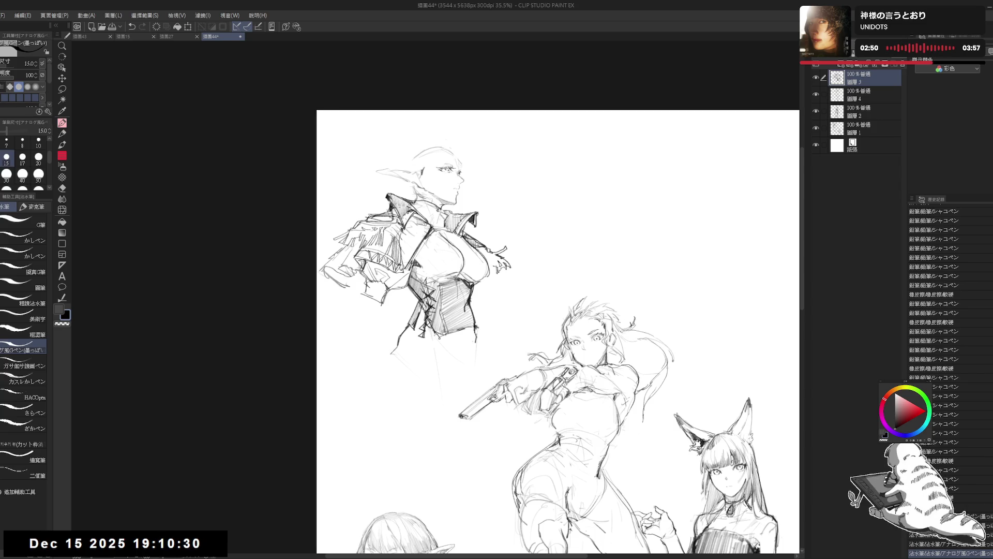
Sketch lines near the figure's right hand and small marks at her waist
{"action": "key", "text": "p"}
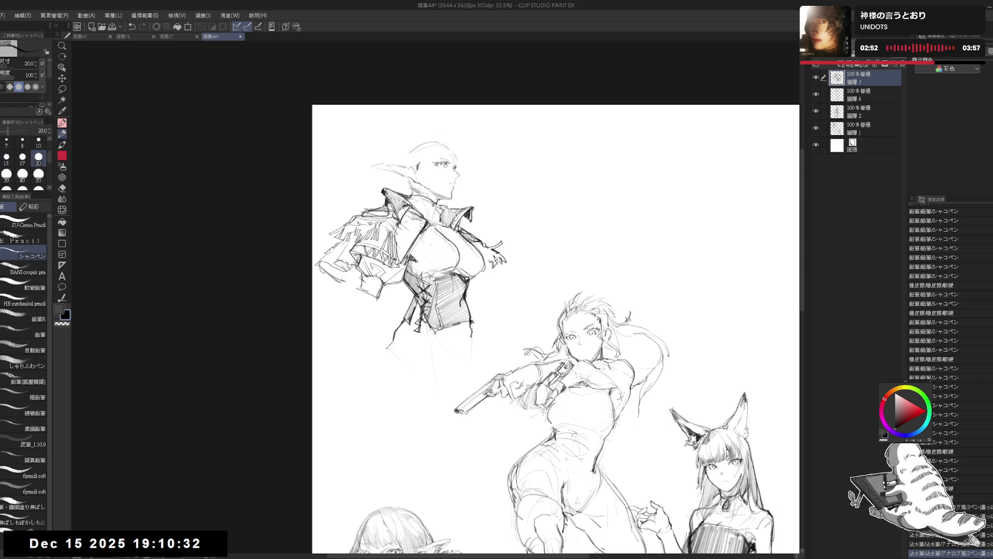
{"action": "left_click_drag", "start_coordinate": [501, 282], "coordinate": [518, 270]}
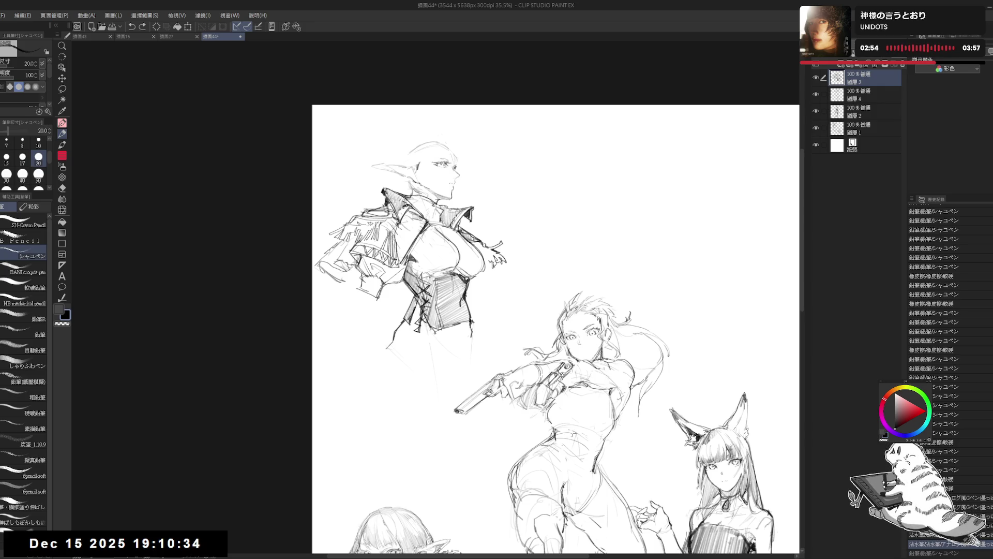
{"action": "mouse_move", "coordinate": [506, 278]}
{"action": "left_mouse_down"}
{"action": "mouse_move", "coordinate": [527, 271]}
{"action": "mouse_move", "coordinate": [517, 279]}
{"action": "left_mouse_up"}
{"action": "key", "text": "ctrl+z"}
{"action": "key", "text": "ctrl+z"}
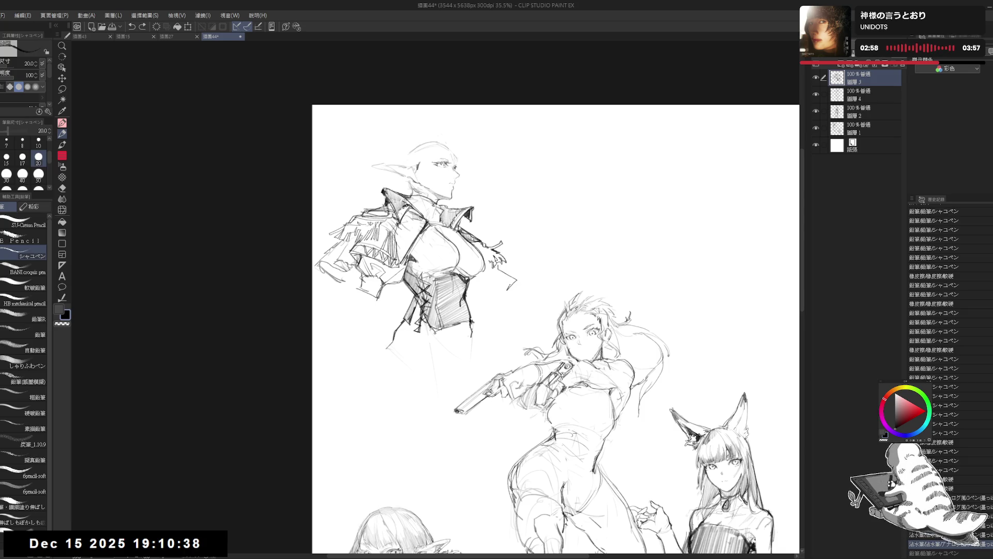
{"action": "key", "text": "ctrl+y"}
{"action": "left_click_drag", "start_coordinate": [496, 267], "coordinate": [516, 278]}
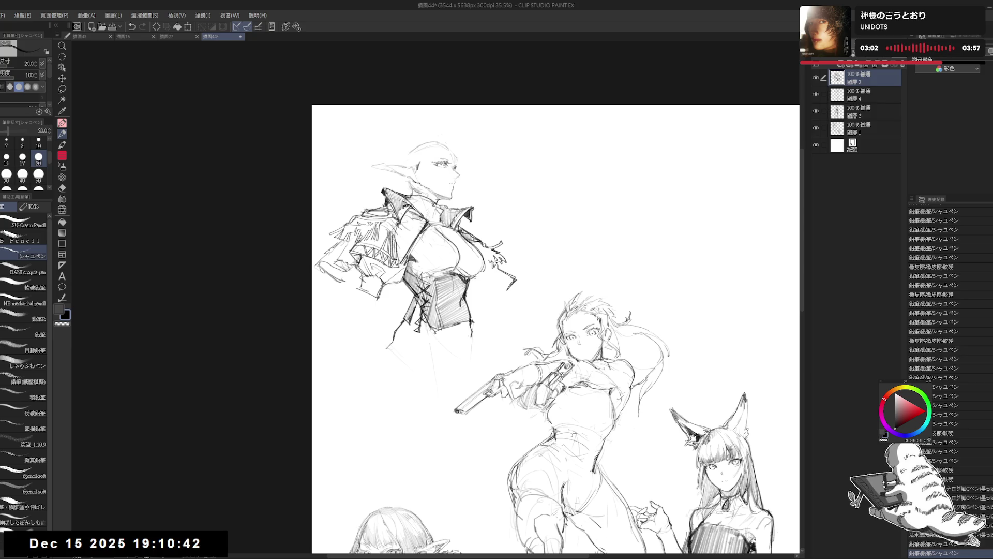
{"action": "left_click", "coordinate": [470, 283]}
{"action": "left_click", "coordinate": [478, 276]}
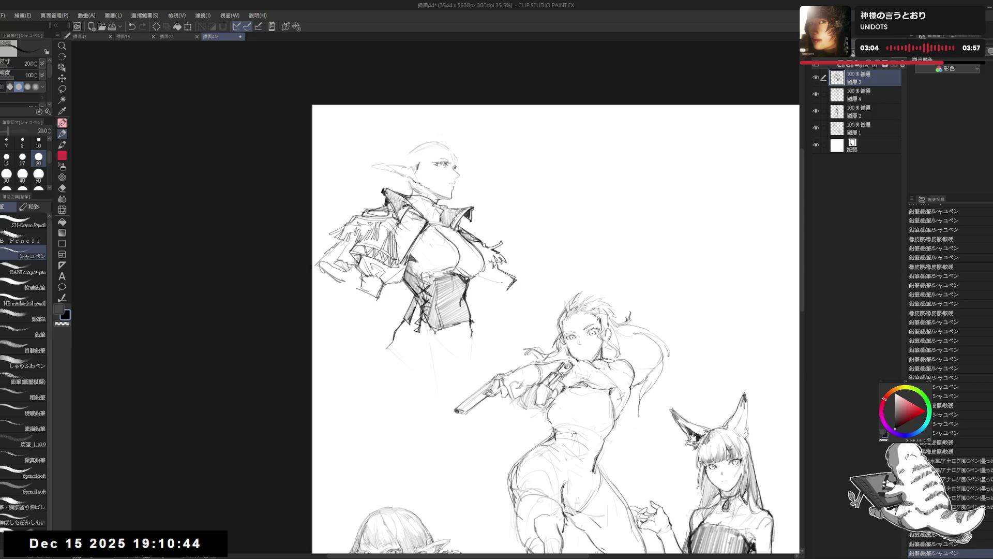
{"action": "mouse_move", "coordinate": [476, 280]}
{"action": "left_mouse_down"}
{"action": "mouse_move", "coordinate": [495, 276]}
{"action": "mouse_move", "coordinate": [500, 288]}
{"action": "mouse_move", "coordinate": [470, 298]}
{"action": "mouse_move", "coordinate": [495, 291]}
{"action": "left_mouse_up"}
{"action": "key", "text": "ctrl+z"}
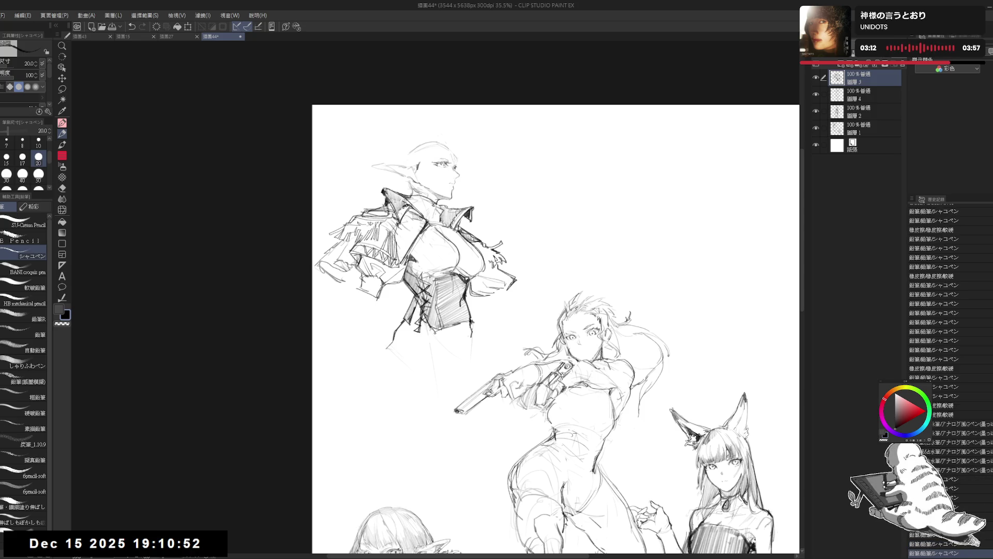
Add a dot below the waist and erase small lines beside the hand
{"action": "key", "text": "h"}
{"action": "left_click", "coordinate": [390, 321]}
{"action": "key", "text": "h"}
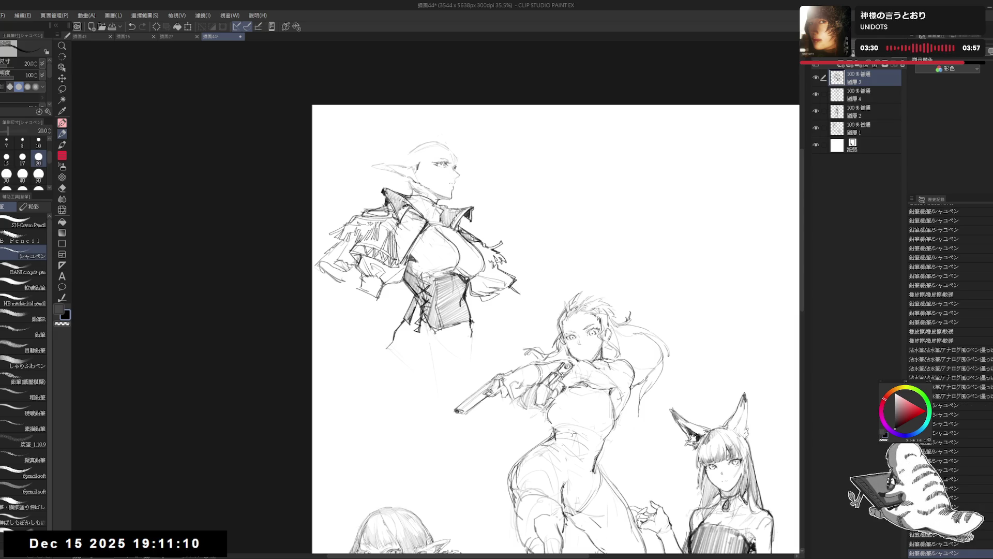
{"action": "key", "text": "e"}
{"action": "mouse_move", "coordinate": [508, 284]}
{"action": "left_mouse_down"}
{"action": "mouse_move", "coordinate": [510, 300]}
{"action": "mouse_move", "coordinate": [490, 299]}
{"action": "left_mouse_up"}
{"action": "key", "text": "p"}
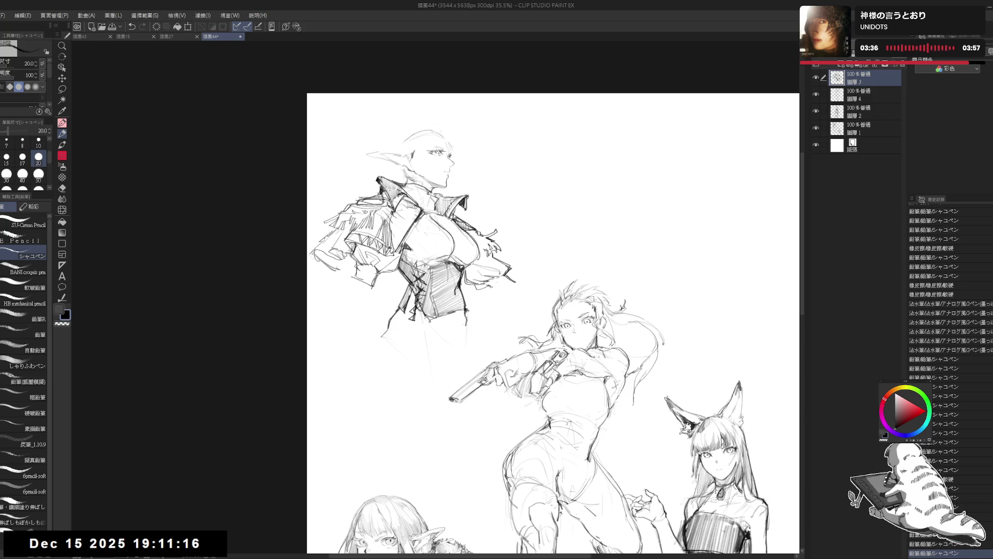
Sketch marks at the hip and lines beside the figure's right hip
{"action": "left_click_drag", "start_coordinate": [488, 284], "coordinate": [494, 290]}
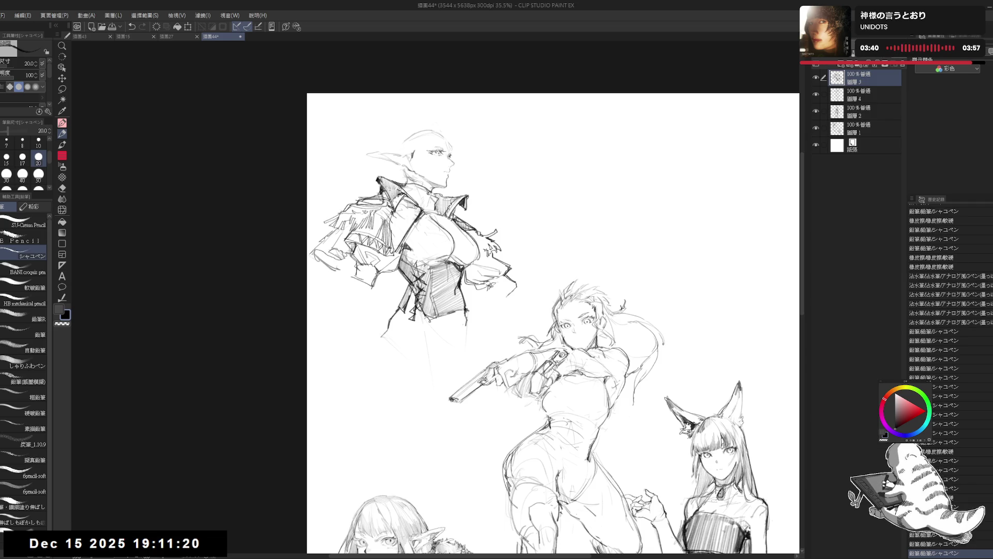
{"action": "mouse_move", "coordinate": [496, 280]}
{"action": "left_mouse_down"}
{"action": "mouse_move", "coordinate": [457, 331]}
{"action": "mouse_move", "coordinate": [468, 313]}
{"action": "left_mouse_up"}
{"action": "key", "text": "ctrl+z"}
{"action": "left_click_drag", "start_coordinate": [518, 285], "coordinate": [480, 322]}
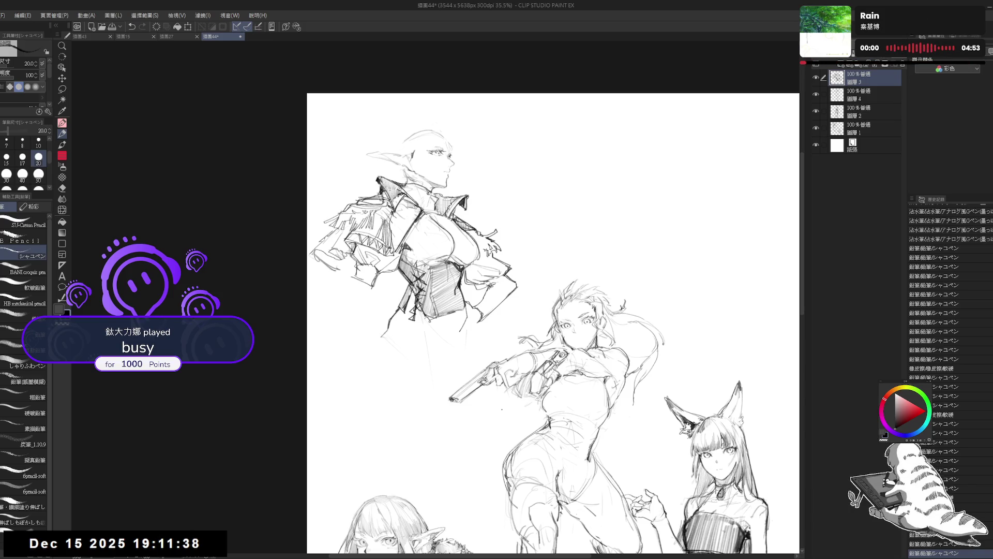
{"action": "mouse_move", "coordinate": [488, 279]}
{"action": "left_mouse_down"}
{"action": "mouse_move", "coordinate": [505, 289]}
{"action": "mouse_move", "coordinate": [484, 295]}
{"action": "left_mouse_up"}
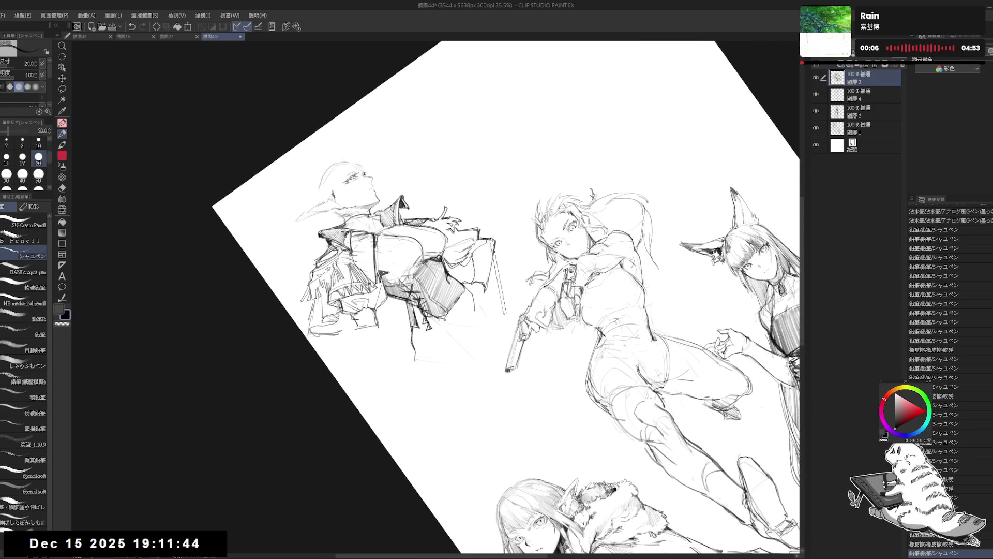
With the rotation reset upright, erase lines below the arm and sketch a stroke there
{"action": "key", "text": "ctrl+@"}
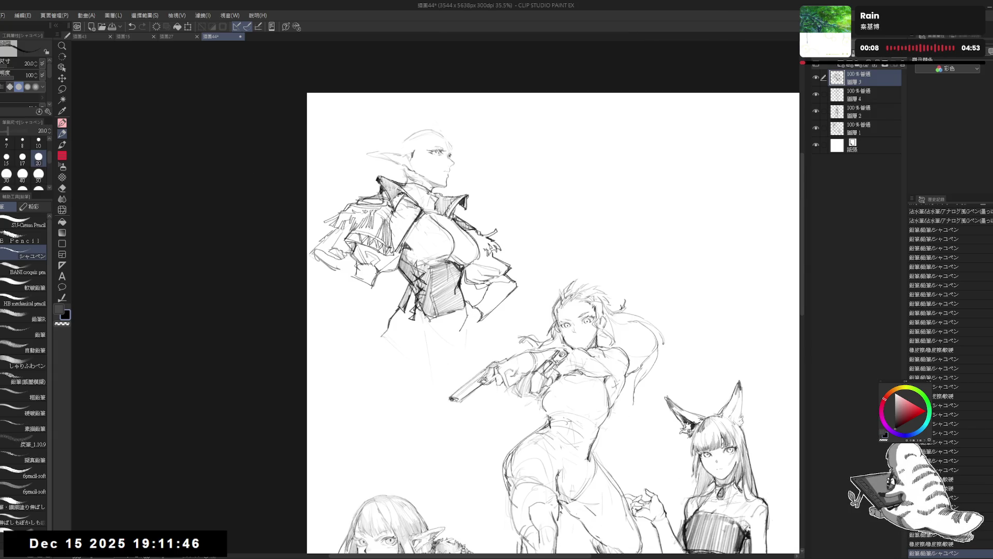
{"action": "key", "text": "e"}
{"action": "mouse_move", "coordinate": [479, 310]}
{"action": "left_mouse_down"}
{"action": "mouse_move", "coordinate": [460, 331]}
{"action": "mouse_move", "coordinate": [468, 336]}
{"action": "mouse_move", "coordinate": [476, 319]}
{"action": "left_mouse_up"}
{"action": "key", "text": "p"}
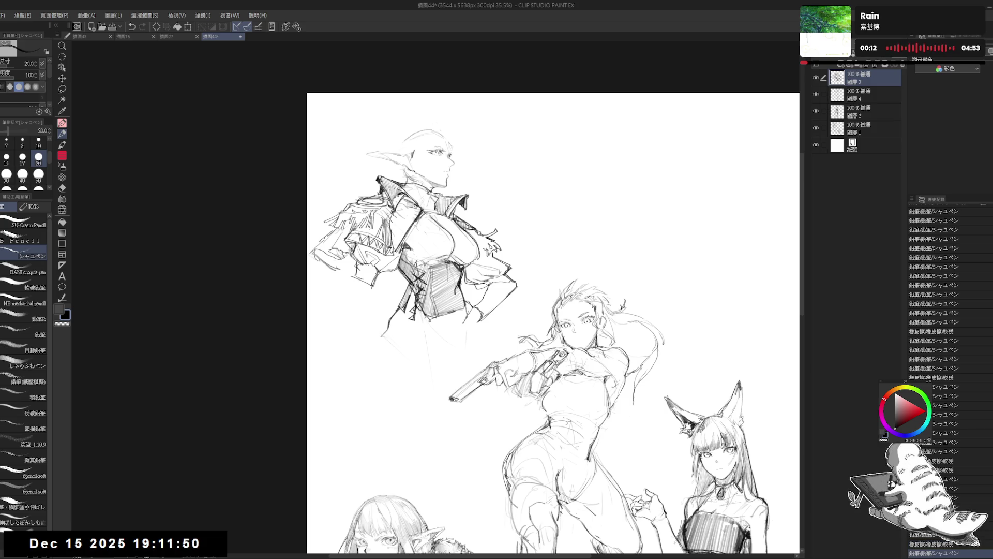
{"action": "left_click", "coordinate": [458, 372]}
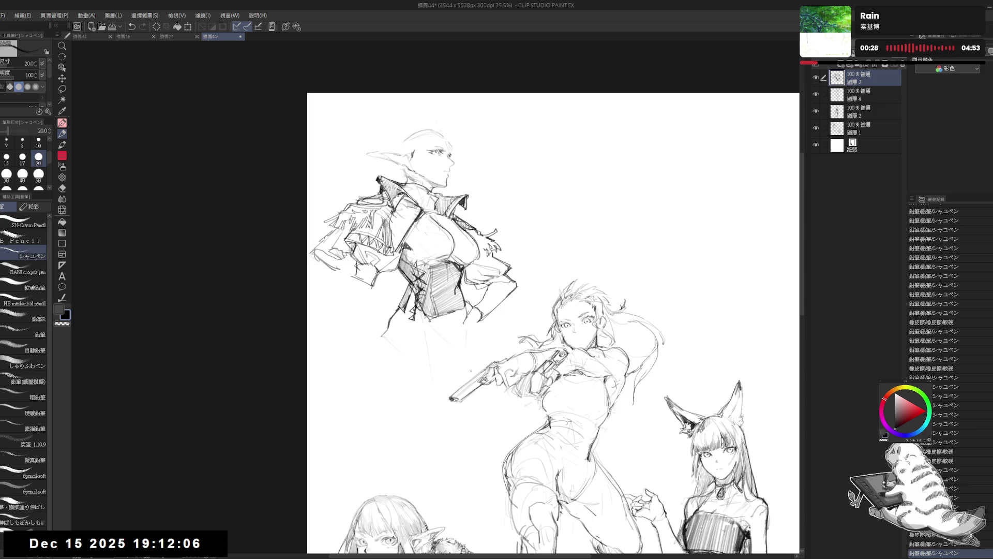
{"action": "left_click_drag", "start_coordinate": [464, 322], "coordinate": [468, 339]}
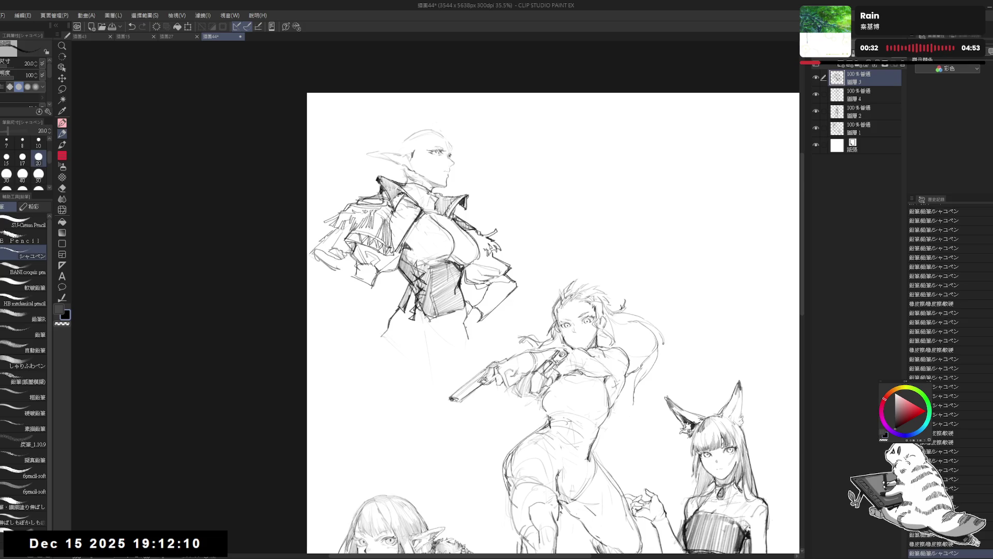
Erase stray lines around the hand and redraw its short stroke
{"action": "key", "text": "e"}
{"action": "mouse_move", "coordinate": [477, 326]}
{"action": "left_mouse_down"}
{"action": "mouse_move", "coordinate": [489, 308]}
{"action": "mouse_move", "coordinate": [465, 337]}
{"action": "mouse_move", "coordinate": [484, 317]}
{"action": "left_mouse_up"}
{"action": "key", "text": "p"}
{"action": "key", "text": "ctrl+z"}
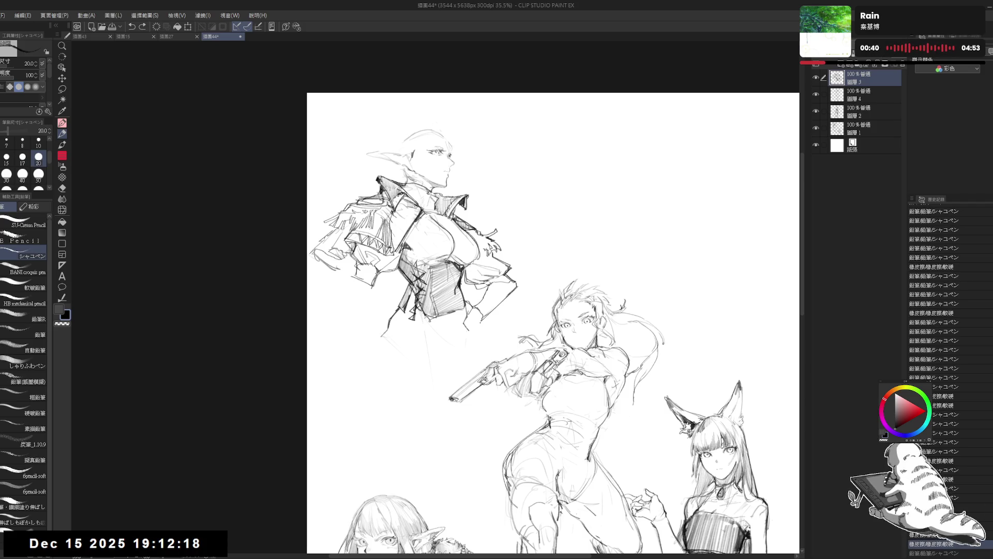
{"action": "mouse_move", "coordinate": [470, 324]}
{"action": "left_mouse_down"}
{"action": "mouse_move", "coordinate": [486, 318]}
{"action": "mouse_move", "coordinate": [470, 305]}
{"action": "left_mouse_up"}
{"action": "key", "text": "ctrl+z"}
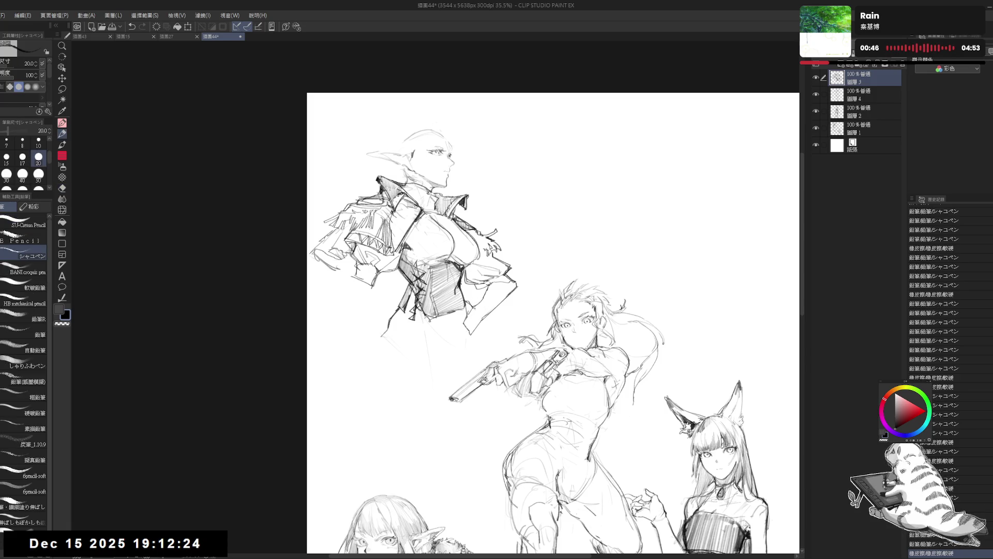
Lasso-select the hand and arm, nudge them slightly into place, and deselect
{"action": "key", "text": "h"}
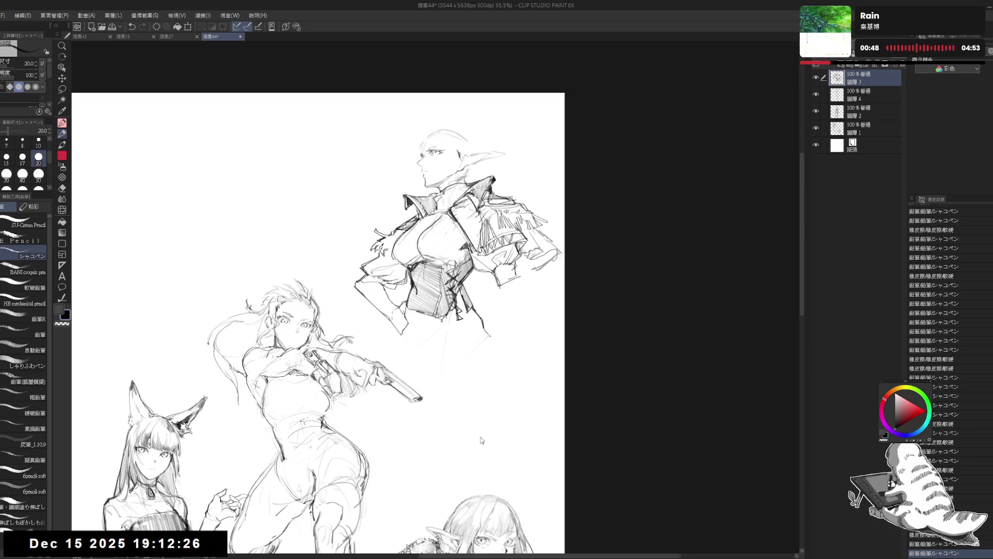
{"action": "key", "text": "h"}
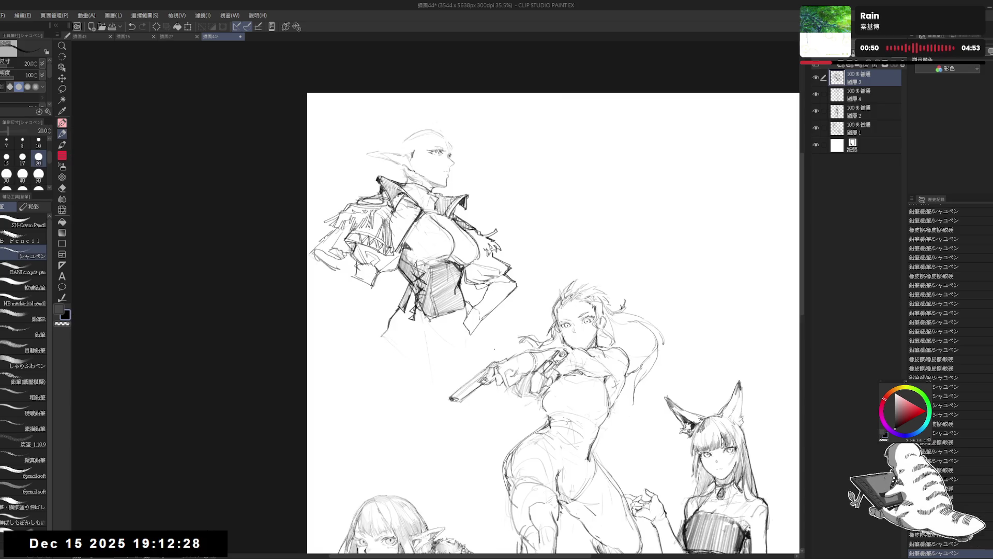
{"action": "key", "text": "m"}
{"action": "mouse_move", "coordinate": [466, 301]}
{"action": "left_mouse_down"}
{"action": "mouse_move", "coordinate": [481, 335]}
{"action": "mouse_move", "coordinate": [521, 283]}
{"action": "mouse_move", "coordinate": [515, 256]}
{"action": "mouse_move", "coordinate": [466, 266]}
{"action": "mouse_move", "coordinate": [472, 296]}
{"action": "left_mouse_up"}
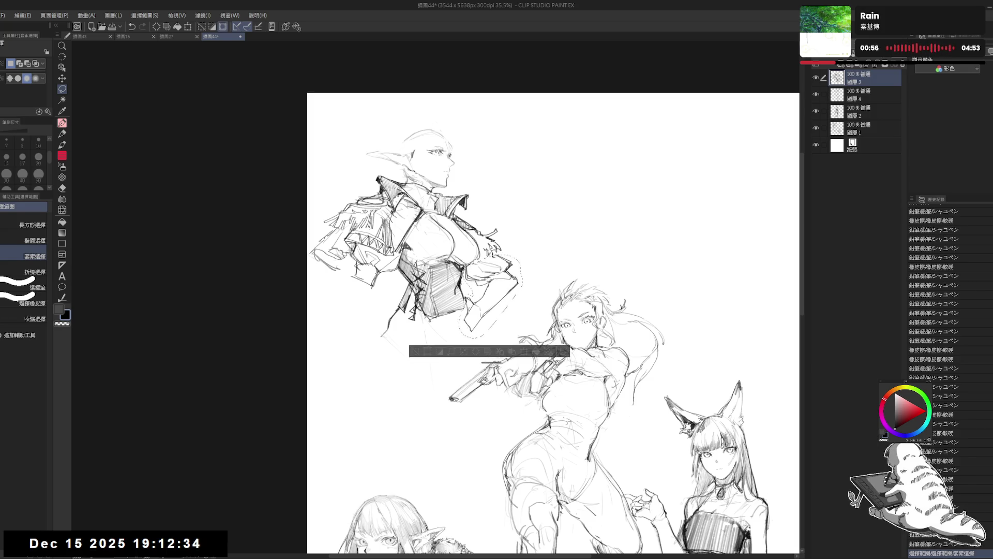
{"action": "left_click_drag", "start_coordinate": [492, 295], "coordinate": [488, 294]}
{"action": "key", "text": "ctrl+d"}
Resketch and lighten the upper arm strokes, checking with a mirrored view
{"action": "key", "text": "e"}
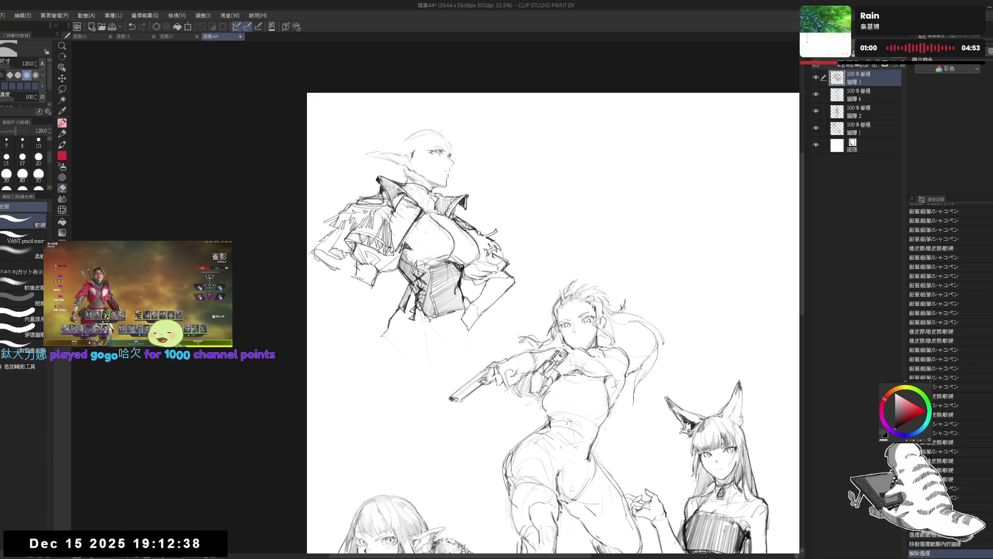
{"action": "key", "text": "p"}
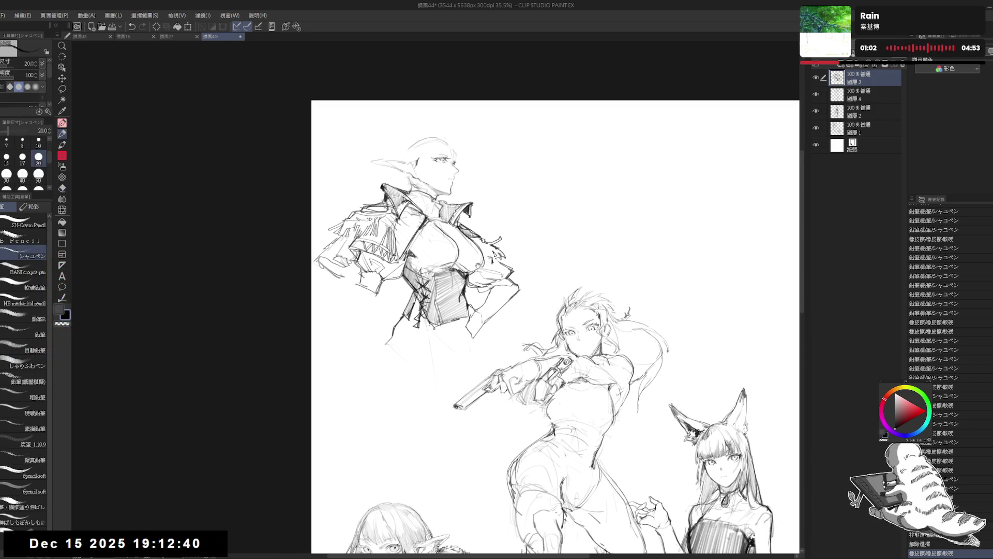
{"action": "mouse_move", "coordinate": [496, 262]}
{"action": "left_mouse_down"}
{"action": "mouse_move", "coordinate": [511, 271]}
{"action": "mouse_move", "coordinate": [494, 299]}
{"action": "left_mouse_up"}
{"action": "key", "text": "ctrl+z"}
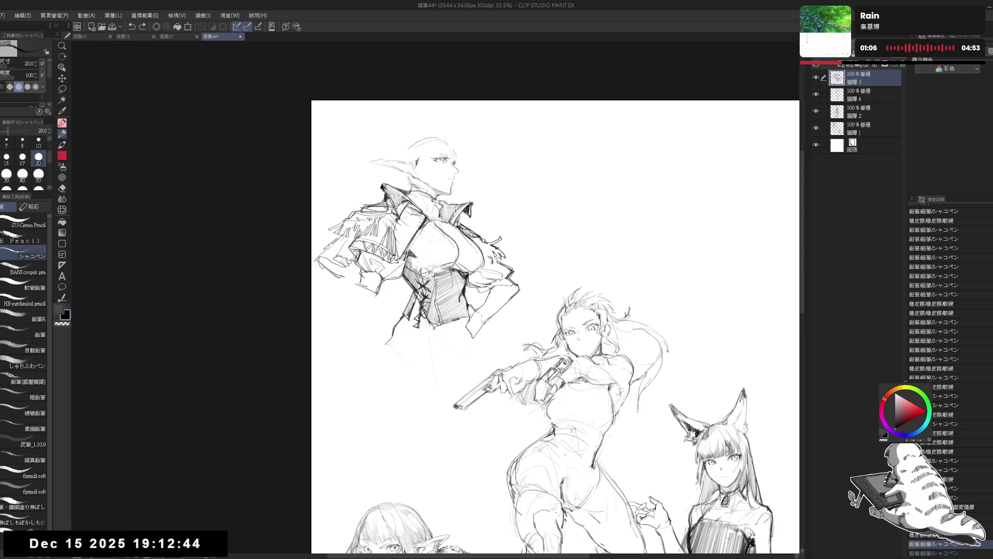
{"action": "key", "text": "h"}
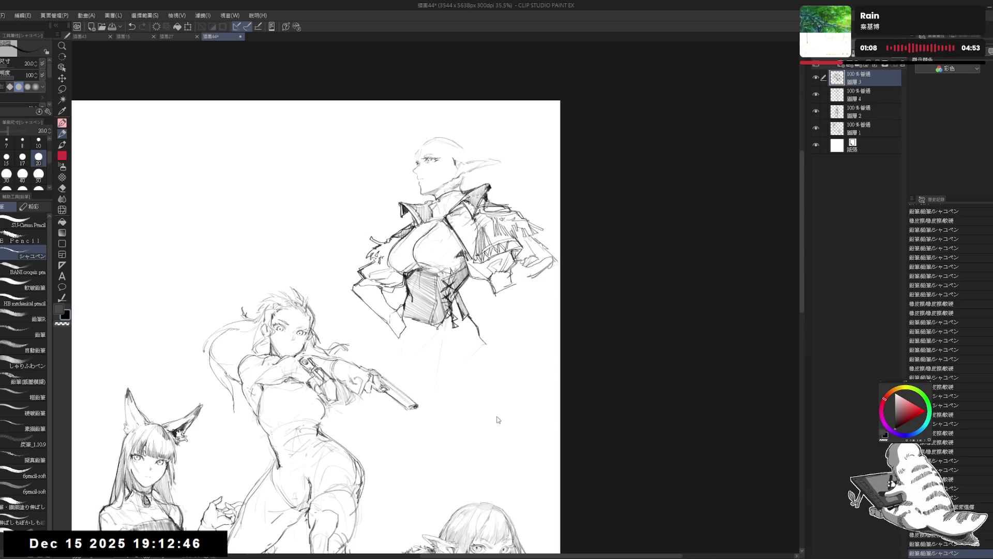
{"action": "key", "text": "h"}
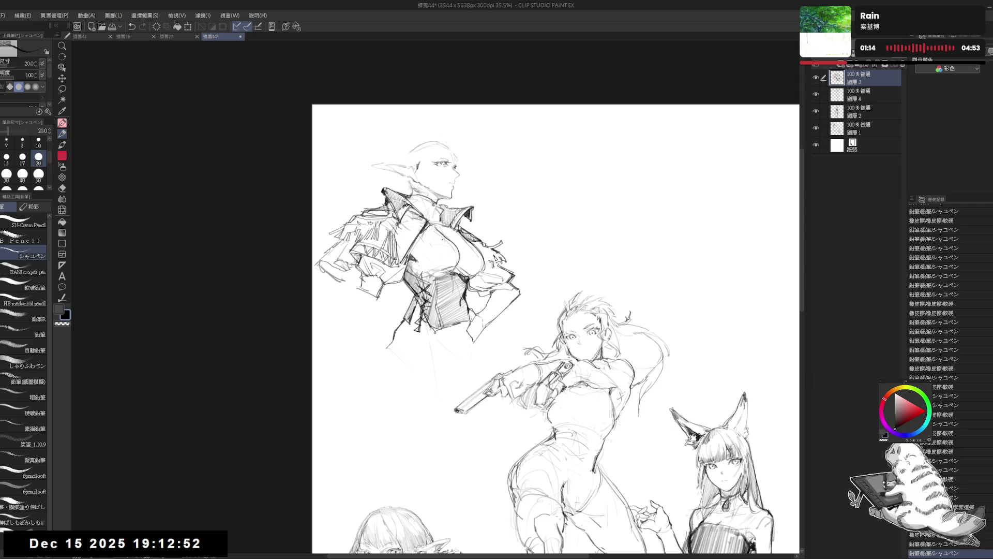
{"action": "mouse_move", "coordinate": [491, 261]}
{"action": "left_mouse_down"}
{"action": "mouse_move", "coordinate": [502, 271]}
{"action": "mouse_move", "coordinate": [499, 299]}
{"action": "left_mouse_up"}
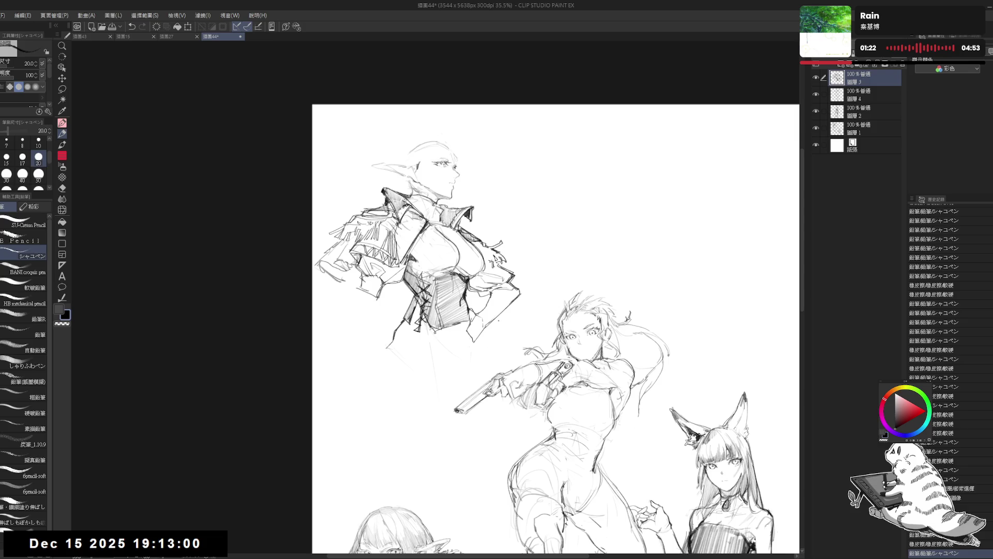
{"action": "key", "text": "ctrl+z"}
{"action": "key", "text": "ctrl+y"}
Redraw the fingers with short pencil strokes and erase stray marks near them
{"action": "left_click_drag", "start_coordinate": [472, 336], "coordinate": [463, 348]}
{"action": "key", "text": "ctrl+z"}
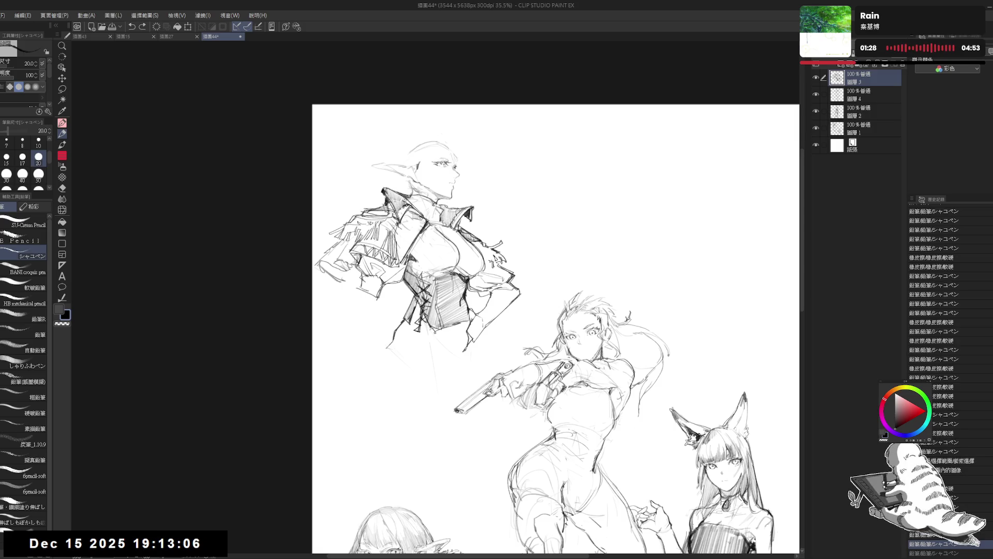
{"action": "key", "text": "e"}
{"action": "mouse_move", "coordinate": [468, 337]}
{"action": "left_mouse_down"}
{"action": "mouse_move", "coordinate": [465, 353]}
{"action": "mouse_move", "coordinate": [463, 334]}
{"action": "left_mouse_up"}
{"action": "key", "text": "p"}
{"action": "key", "text": "e"}
{"action": "key", "text": "p"}
{"action": "key", "text": "h"}
{"action": "key", "text": "h"}
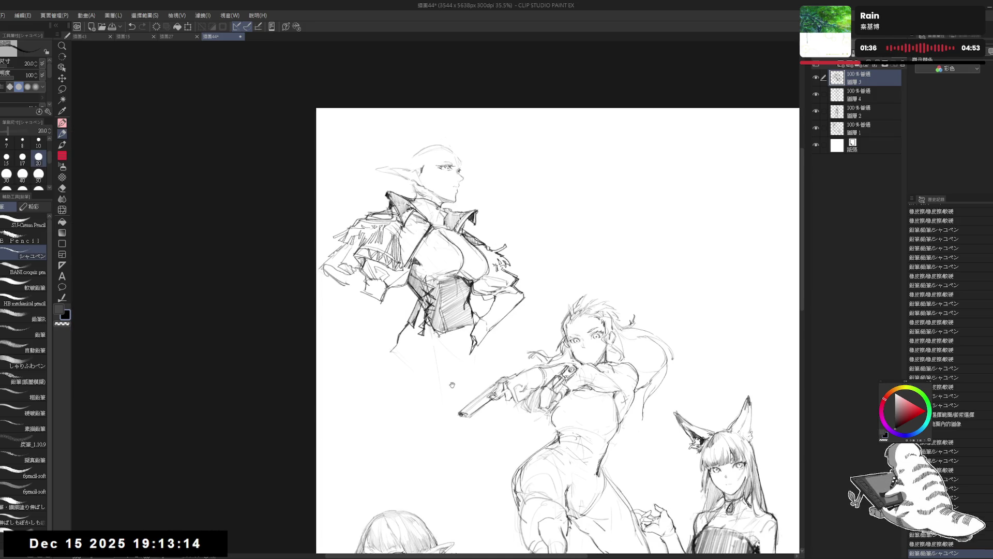
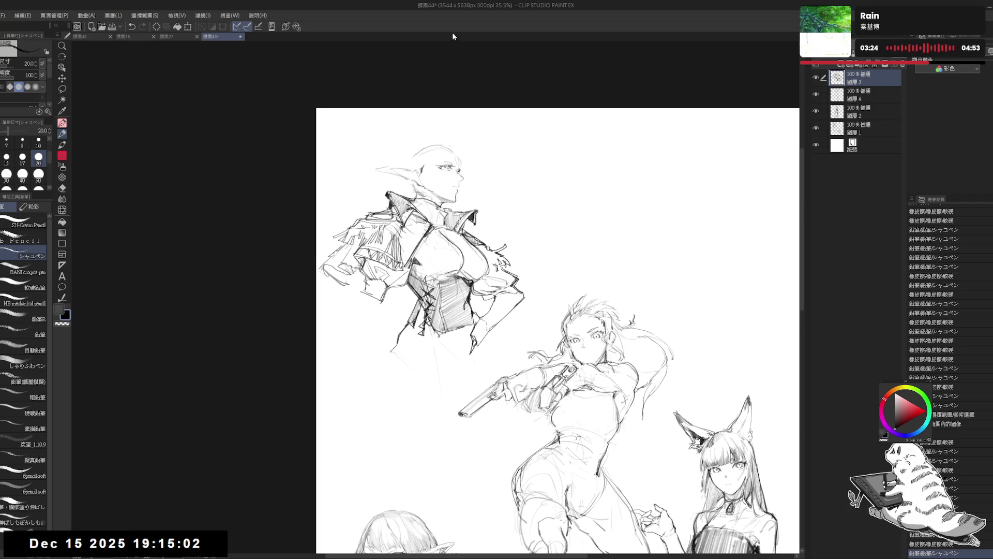
Erase stray marks near the elf's arm and shoulder, mirroring the canvas to check proportions
{"action": "key", "text": "e"}
{"action": "mouse_move", "coordinate": [370, 294]}
{"action": "left_mouse_down"}
{"action": "mouse_move", "coordinate": [380, 299]}
{"action": "mouse_move", "coordinate": [365, 271]}
{"action": "mouse_move", "coordinate": [360, 283]}
{"action": "left_mouse_up"}
{"action": "key", "text": "bracketright"}
{"action": "key", "text": "p"}
{"action": "key", "text": "e"}
{"action": "key", "text": "p"}
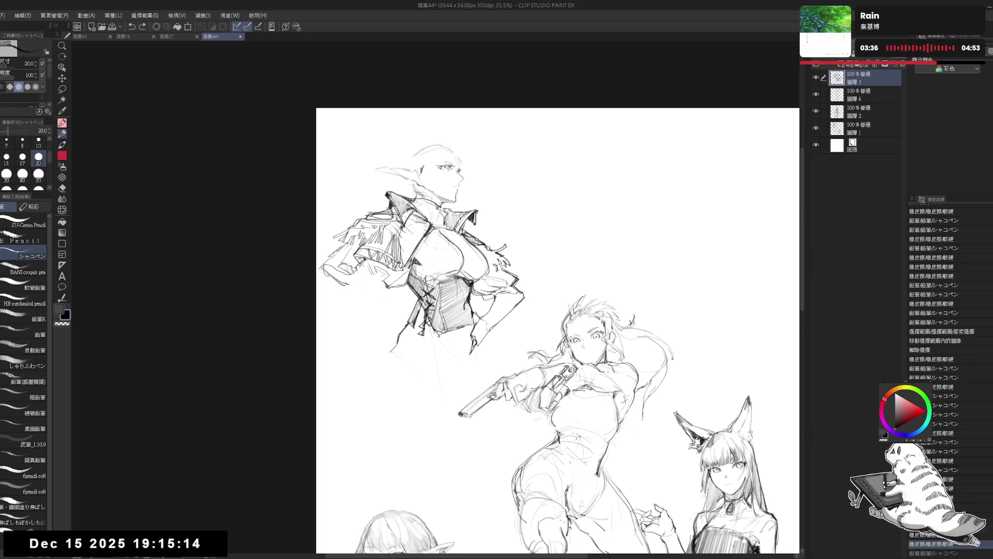
{"action": "key", "text": "ctrl+z"}
{"action": "key", "text": "ctrl+y"}
{"action": "key", "text": "h"}
{"action": "key", "text": "h"}
{"action": "left_click_drag", "start_coordinate": [414, 317], "coordinate": [408, 316]}
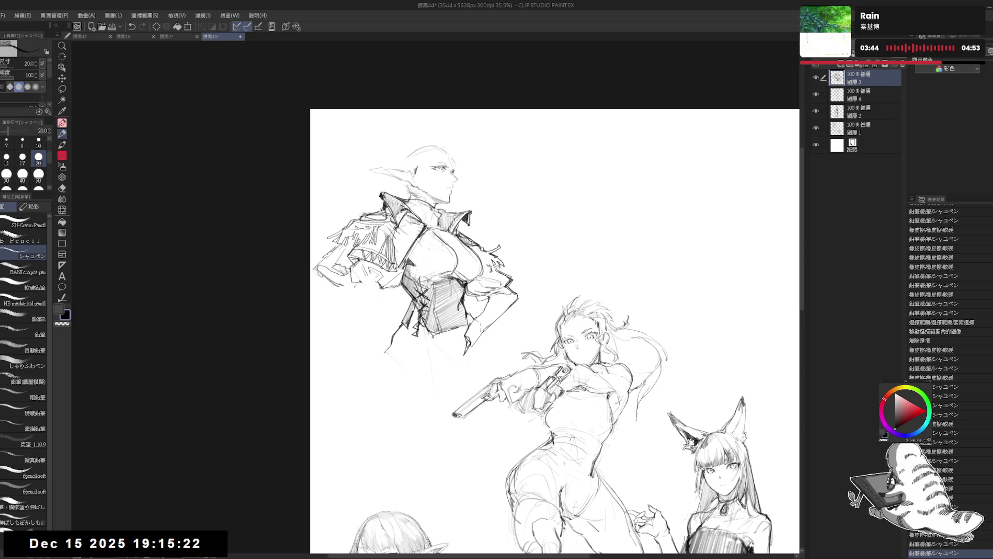
{"action": "left_click_drag", "start_coordinate": [368, 275], "coordinate": [373, 279]}
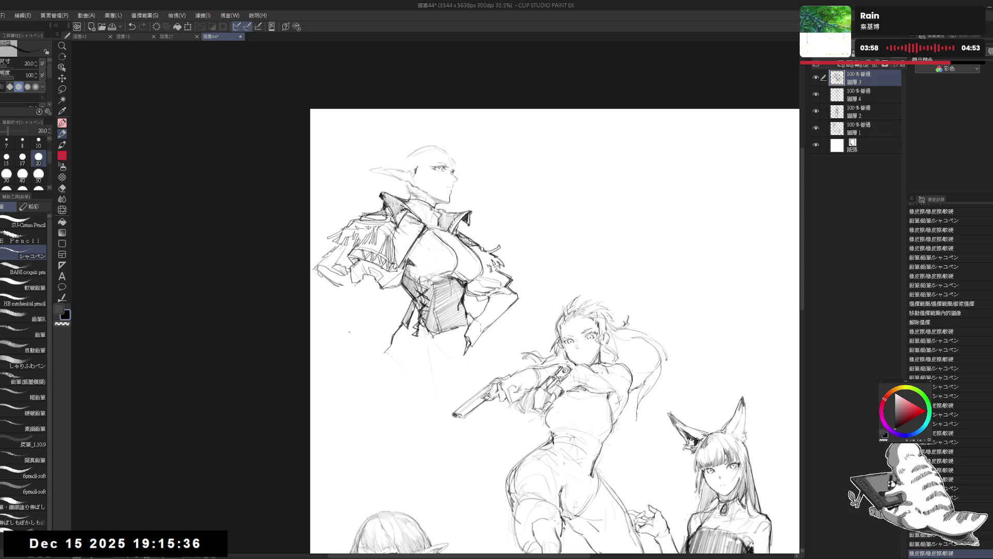
Pencil in the sleeve lines and the curve of the hanging arm
{"action": "left_click_drag", "start_coordinate": [357, 297], "coordinate": [358, 281]}
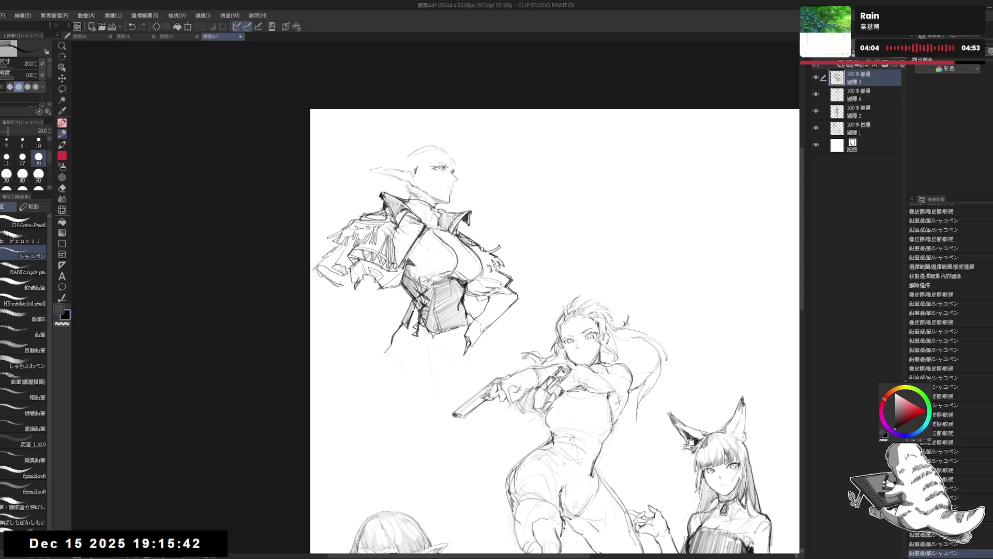
{"action": "left_click_drag", "start_coordinate": [374, 282], "coordinate": [360, 371]}
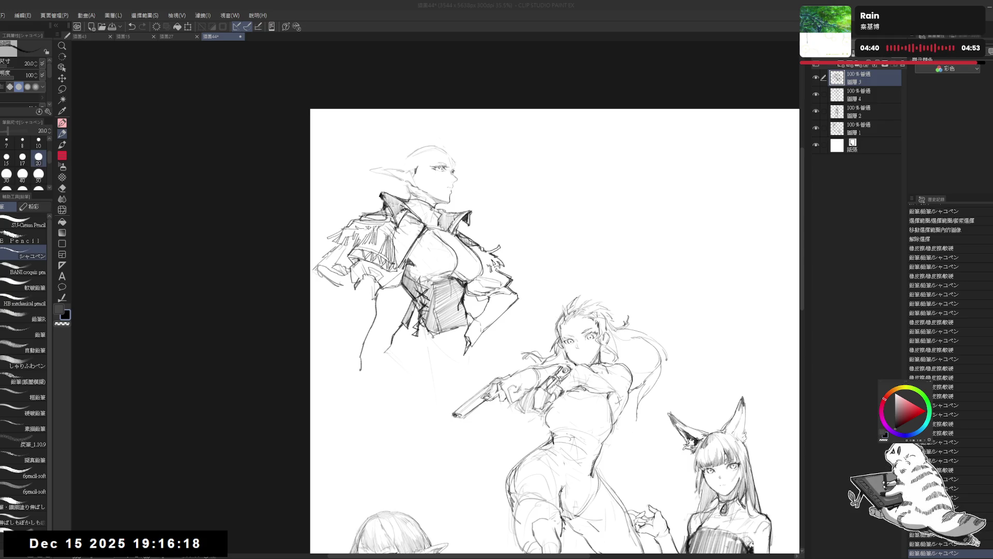
{"action": "left_click", "coordinate": [345, 322]}
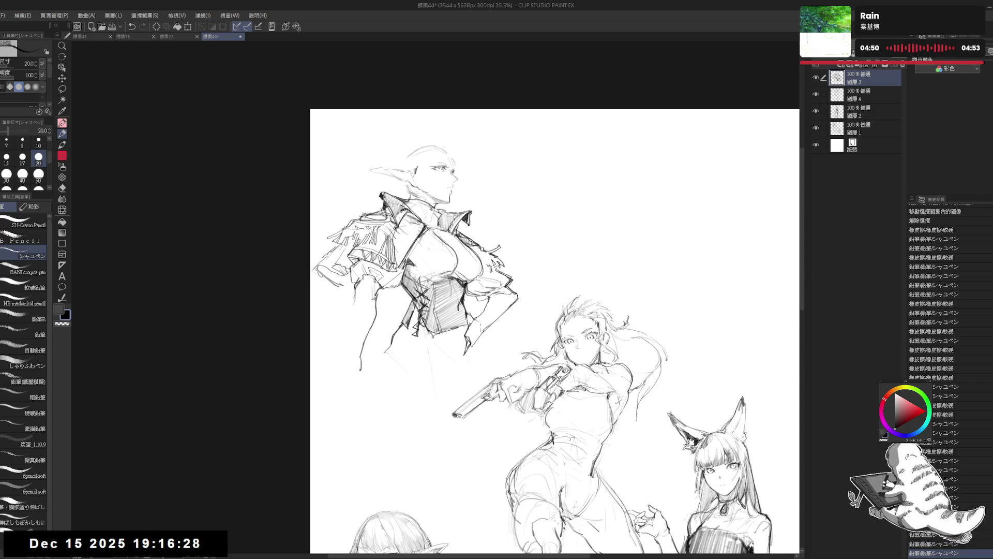
{"action": "mouse_move", "coordinate": [347, 322]}
{"action": "left_mouse_down"}
{"action": "mouse_move", "coordinate": [344, 345]}
{"action": "mouse_move", "coordinate": [357, 350]}
{"action": "mouse_move", "coordinate": [345, 356]}
{"action": "mouse_move", "coordinate": [355, 355]}
{"action": "left_mouse_up"}
{"action": "key", "text": "e"}
{"action": "key", "text": "p"}
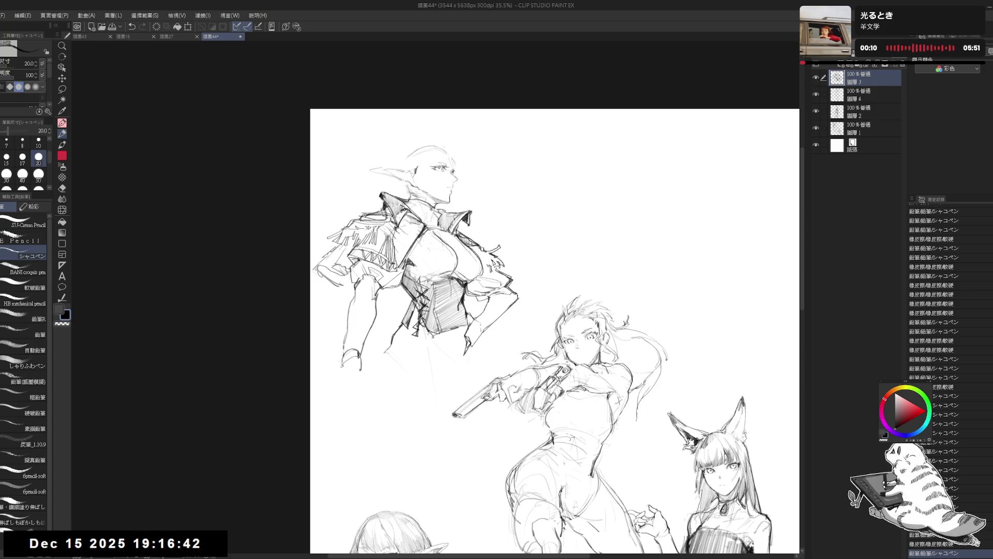
Draw the line of the elf's lower arm and tidy a small mark near the hand
{"action": "key", "text": "h"}
{"action": "key", "text": "h"}
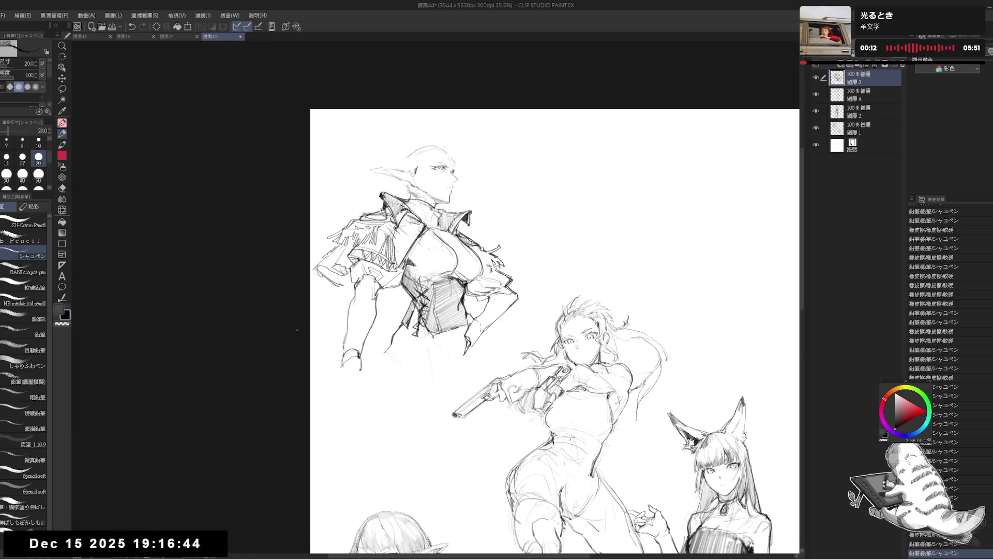
{"action": "left_click_drag", "start_coordinate": [355, 364], "coordinate": [355, 384]}
{"action": "key", "text": "e"}
{"action": "left_click_drag", "start_coordinate": [373, 348], "coordinate": [373, 366]}
{"action": "key", "text": "p"}
{"action": "key", "text": "ctrl+z"}
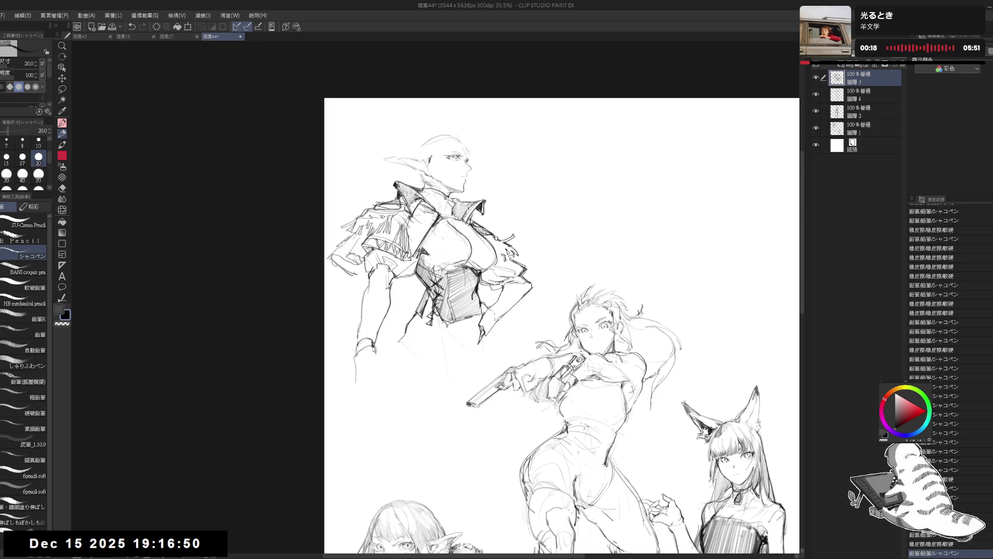
Refine the hand with a longer hand line, checking it mirrored and softening a nearby line
{"action": "left_click", "coordinate": [382, 365]}
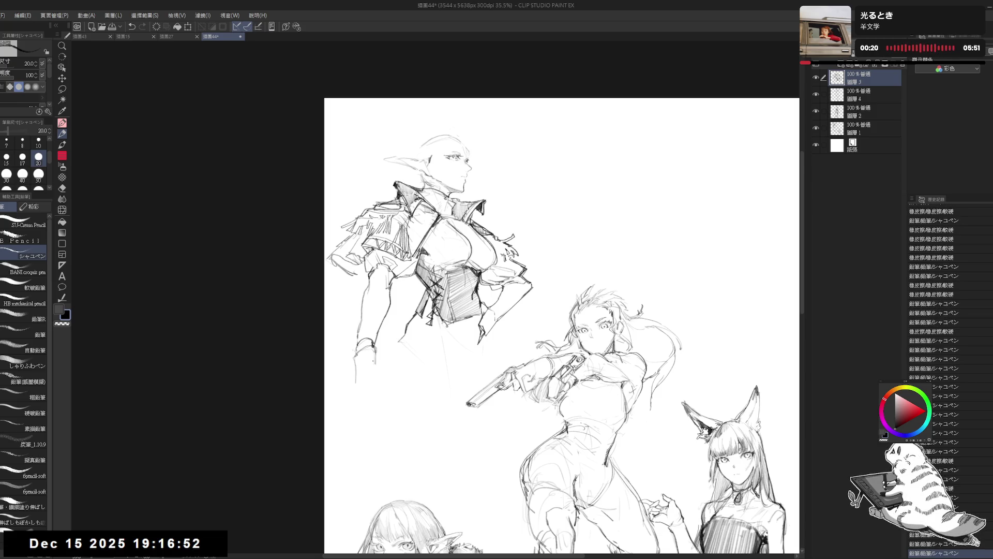
{"action": "key", "text": "e"}
{"action": "left_click", "coordinate": [378, 366]}
{"action": "key", "text": "p"}
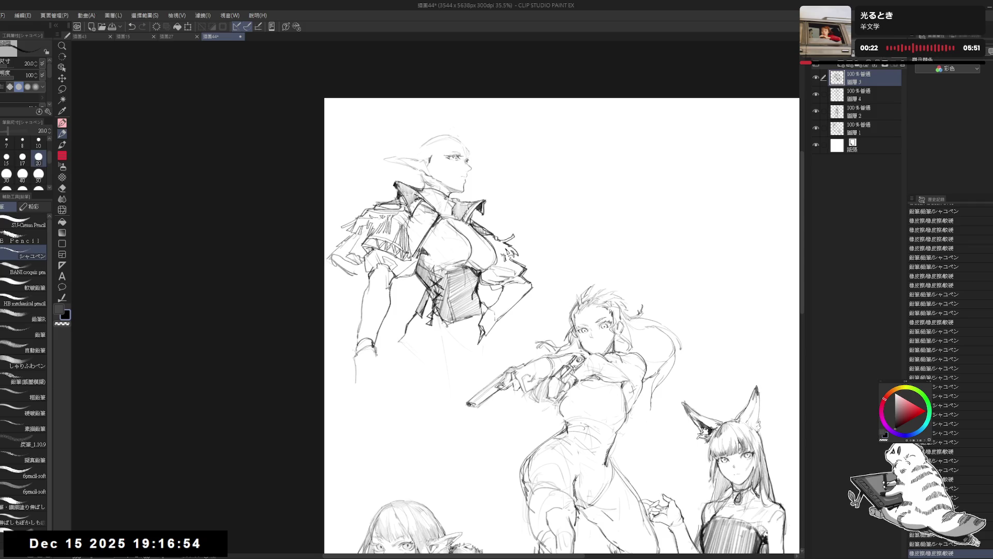
{"action": "key", "text": "ctrl+z"}
{"action": "key", "text": "ctrl+z"}
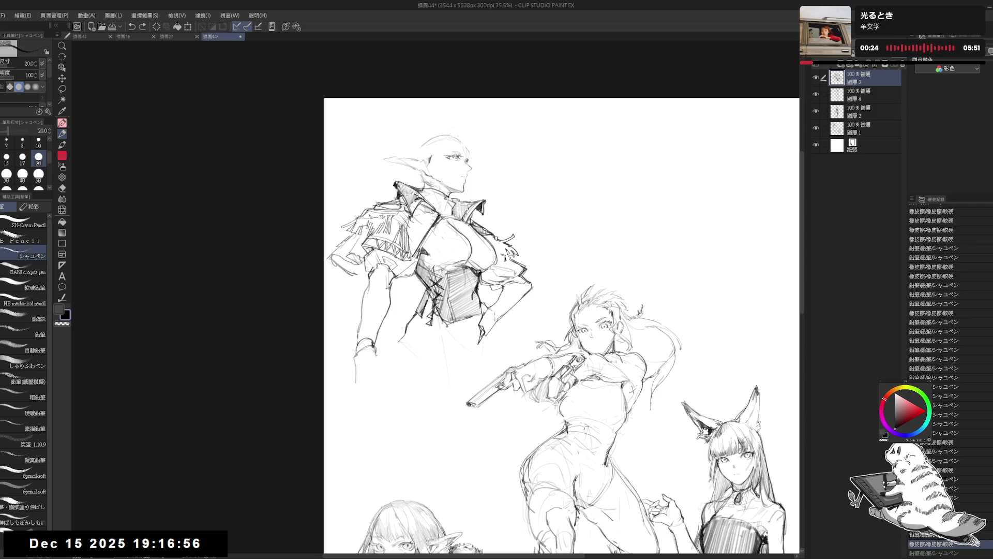
{"action": "left_click_drag", "start_coordinate": [376, 353], "coordinate": [388, 371]}
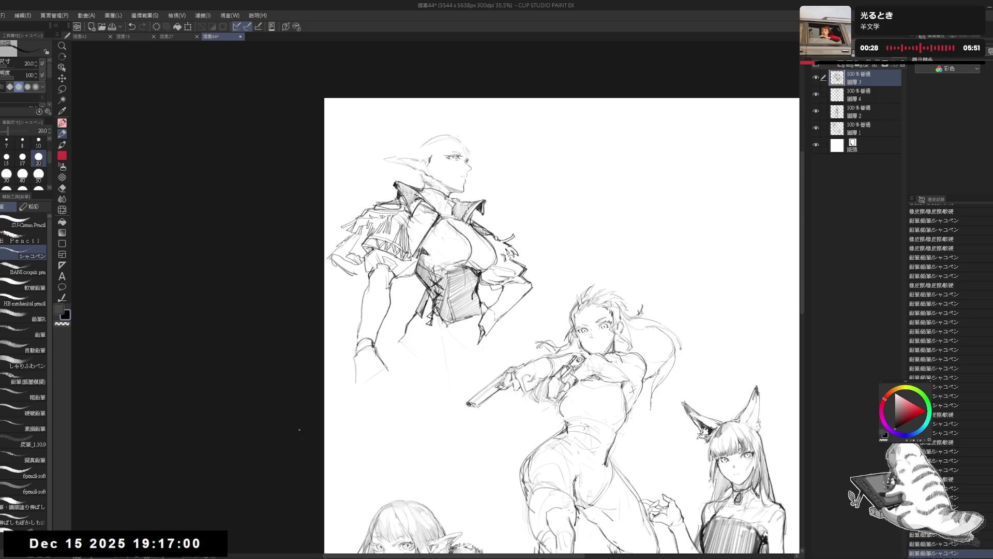
{"action": "key", "text": "ctrl+z"}
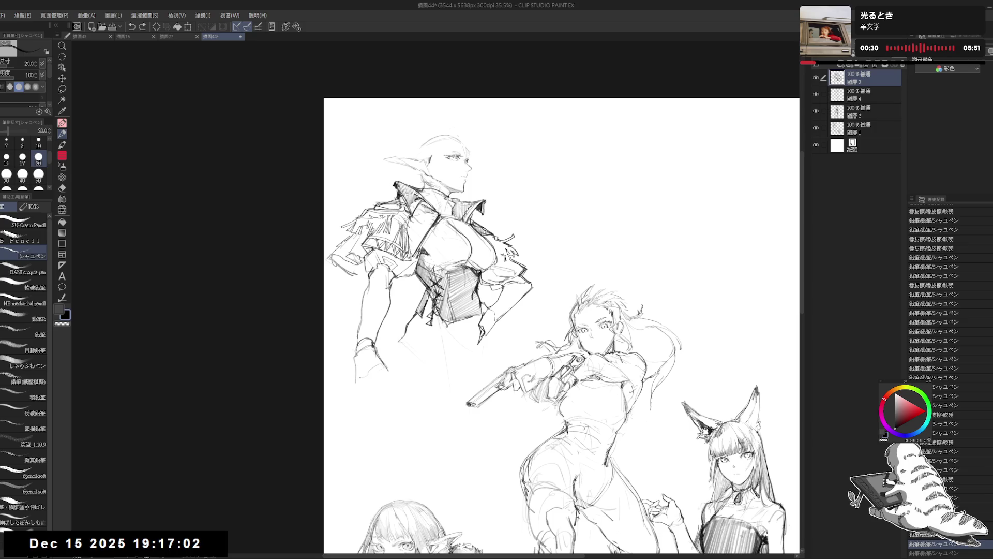
{"action": "key", "text": "ctrl+y"}
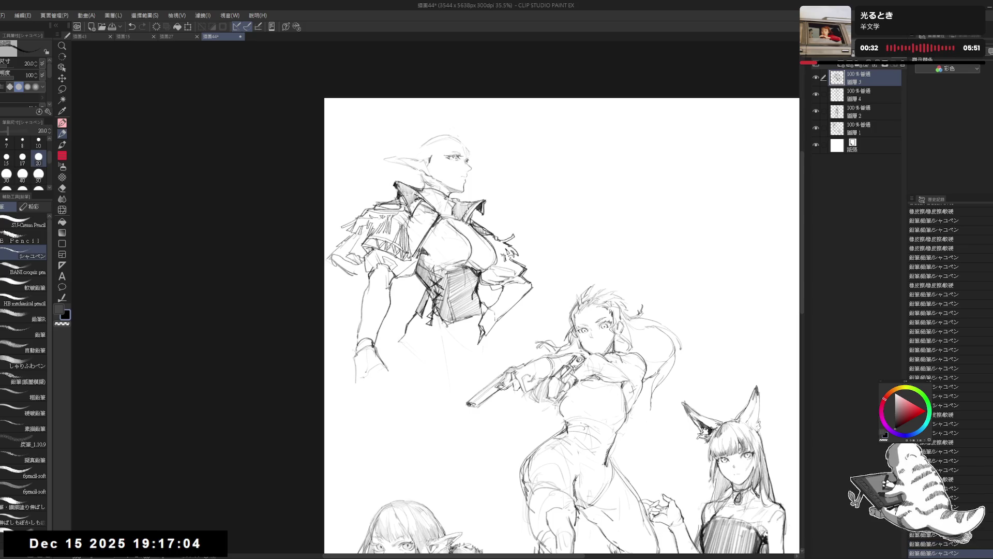
{"action": "key", "text": "h"}
{"action": "key", "text": "h"}
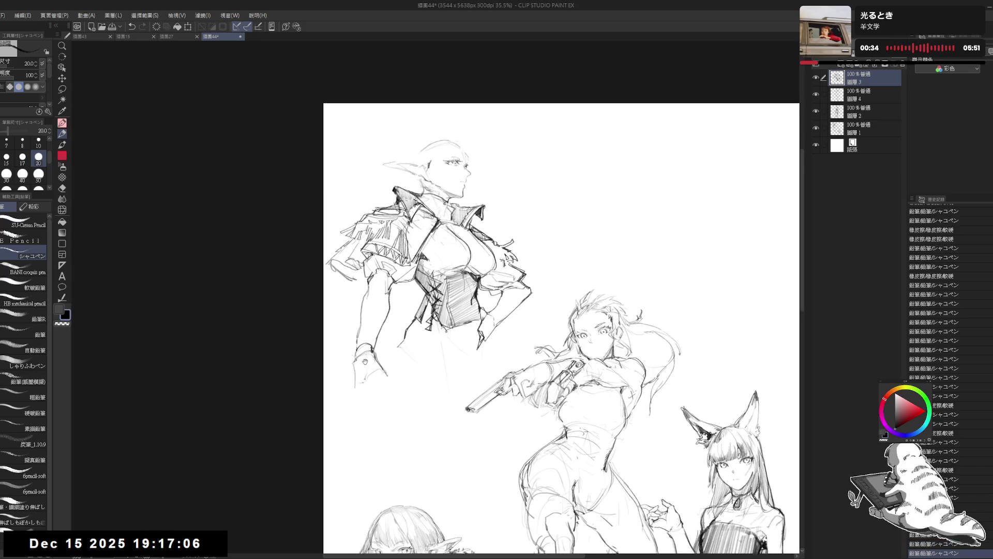
{"action": "key", "text": "e"}
{"action": "left_click_drag", "start_coordinate": [362, 393], "coordinate": [357, 383]}
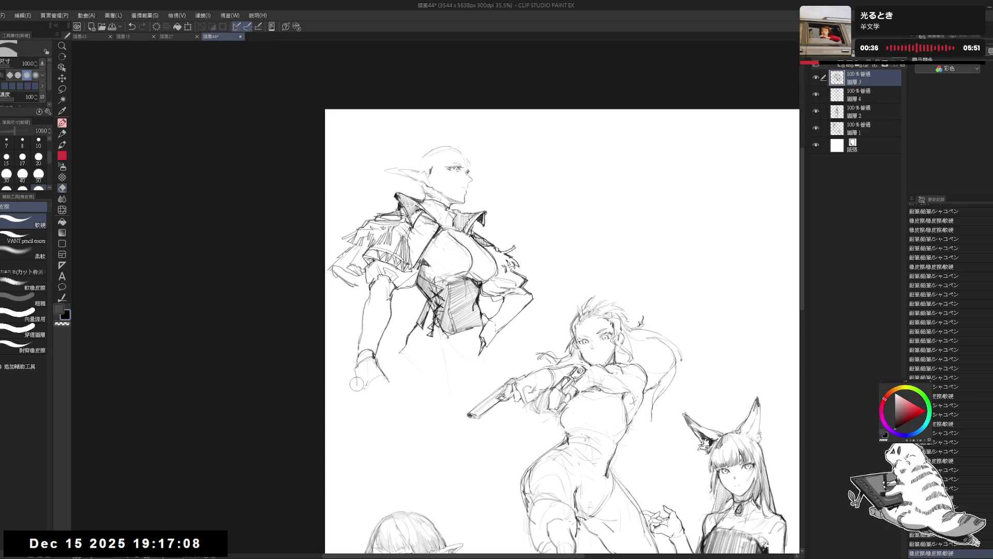
Erase part of the elf's lower outline and add faint lines along and below the corset's lower edge
{"action": "key", "text": "p"}
{"action": "left_click", "coordinate": [367, 456]}
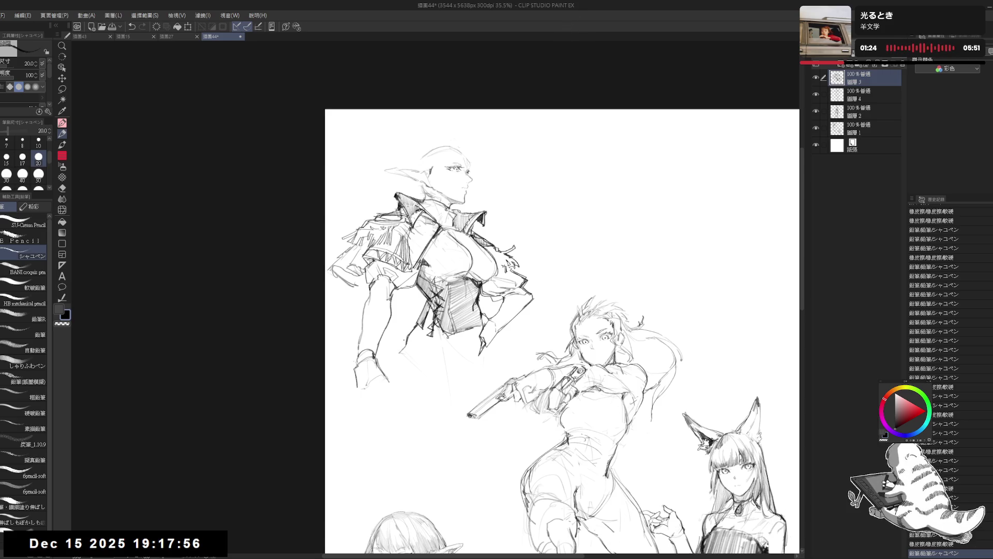
{"action": "key", "text": "e"}
{"action": "left_click_drag", "start_coordinate": [413, 339], "coordinate": [407, 349]}
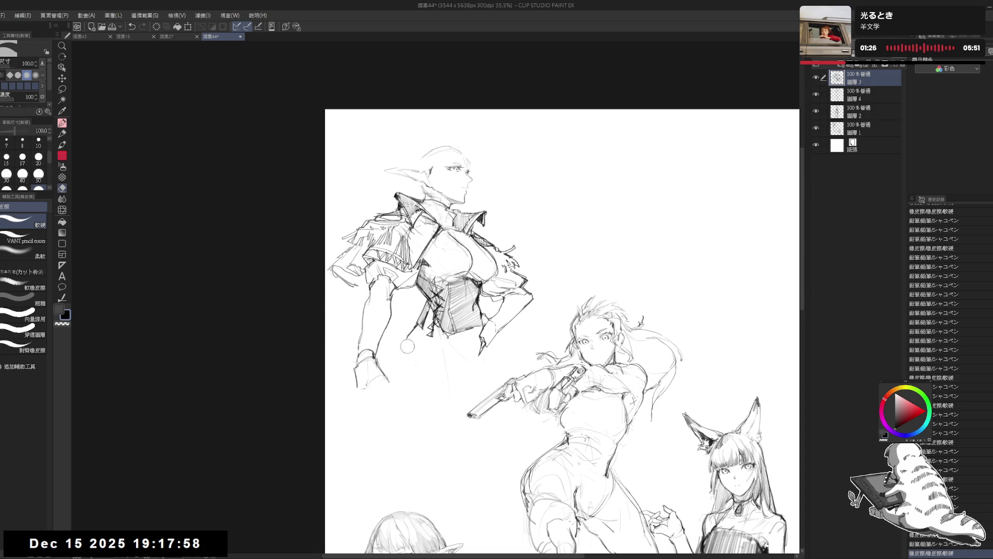
{"action": "key", "text": "p"}
{"action": "mouse_move", "coordinate": [404, 331]}
{"action": "left_mouse_down"}
{"action": "mouse_move", "coordinate": [389, 359]}
{"action": "mouse_move", "coordinate": [398, 359]}
{"action": "left_mouse_up"}
{"action": "key", "text": "ctrl+z"}
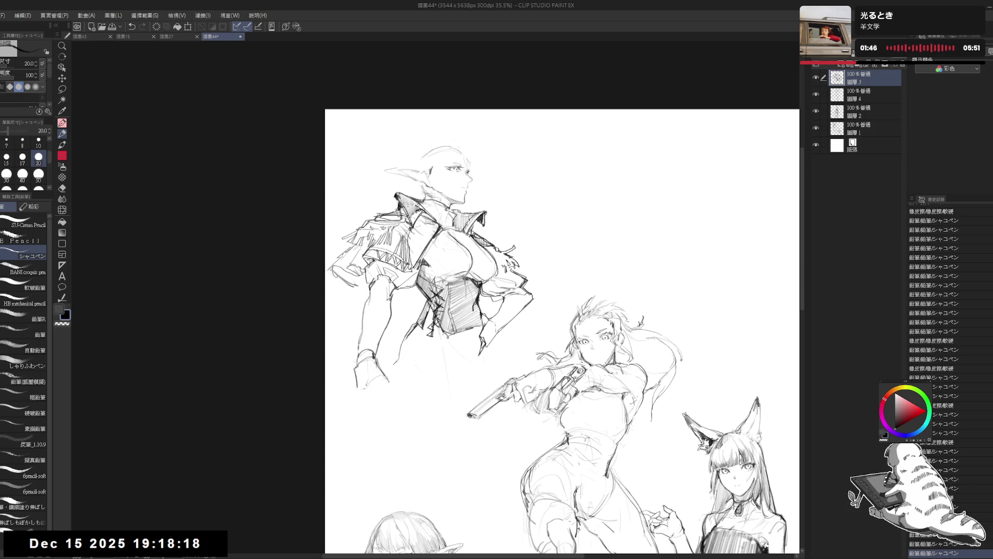
{"action": "left_click_drag", "start_coordinate": [433, 324], "coordinate": [414, 344]}
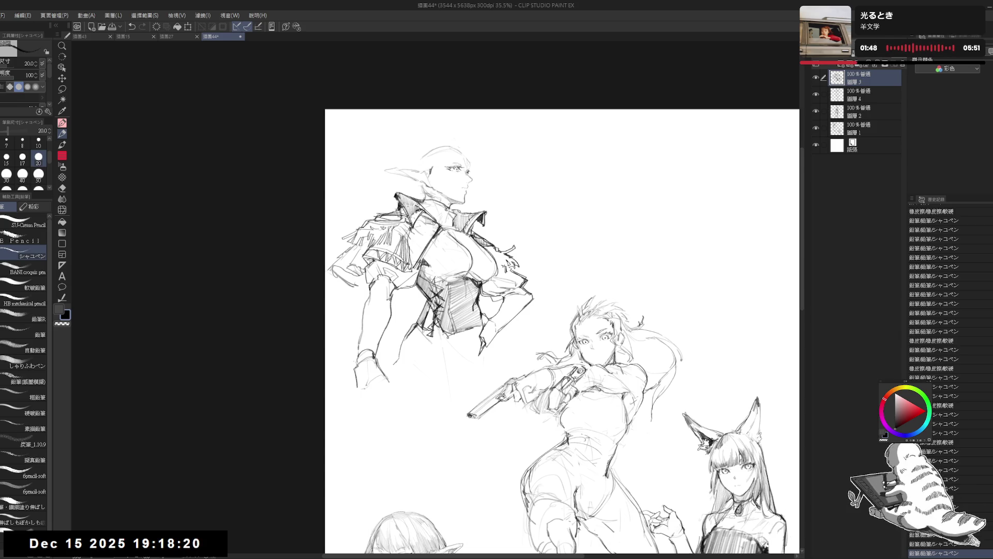
{"action": "left_click_drag", "start_coordinate": [431, 331], "coordinate": [432, 359]}
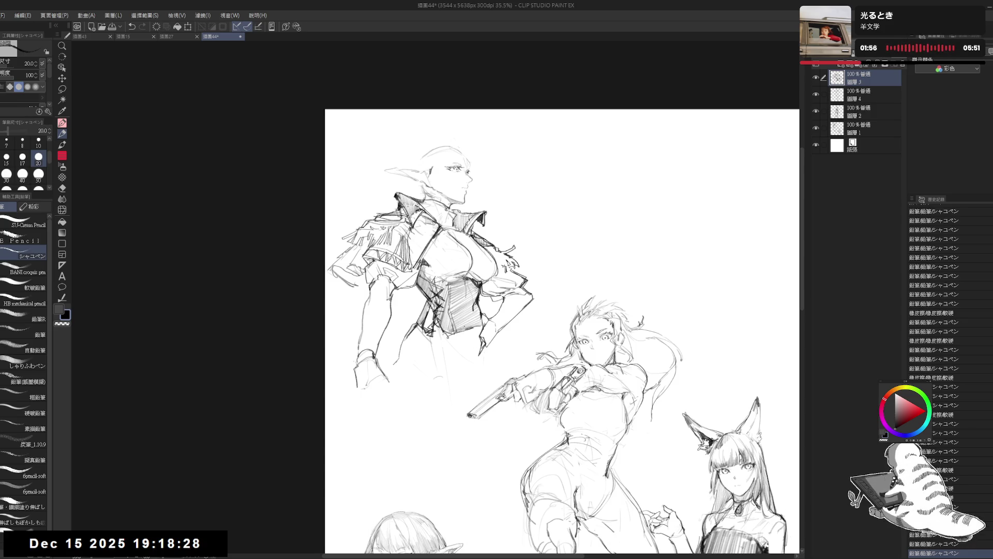
Sketch and darken the elf's hip curve below the corset
{"action": "mouse_move", "coordinate": [483, 354]}
{"action": "left_mouse_down"}
{"action": "mouse_move", "coordinate": [468, 378]}
{"action": "mouse_move", "coordinate": [453, 502]}
{"action": "left_mouse_up"}
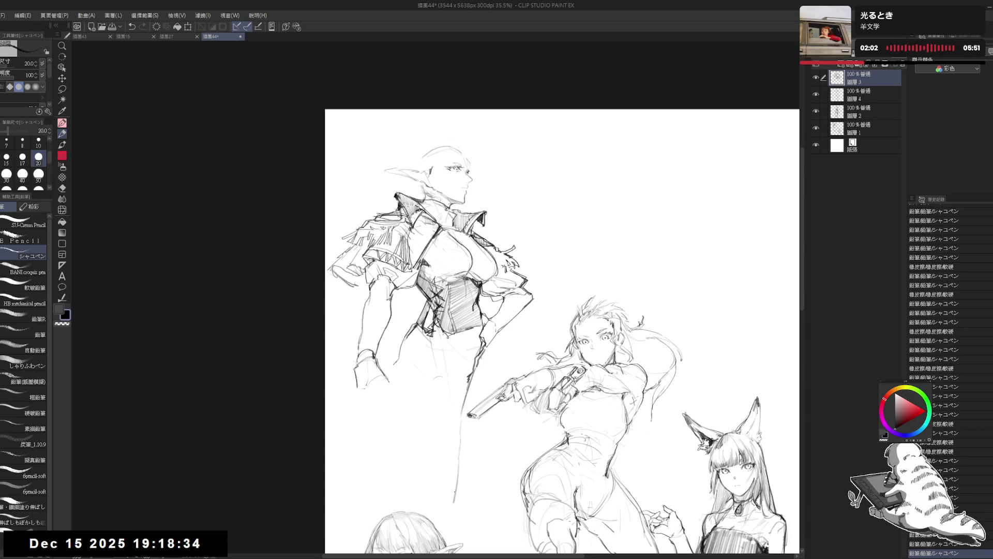
{"action": "mouse_move", "coordinate": [481, 346]}
{"action": "left_mouse_down"}
{"action": "mouse_move", "coordinate": [486, 398]}
{"action": "mouse_move", "coordinate": [483, 370]}
{"action": "mouse_move", "coordinate": [485, 383]}
{"action": "left_mouse_up"}
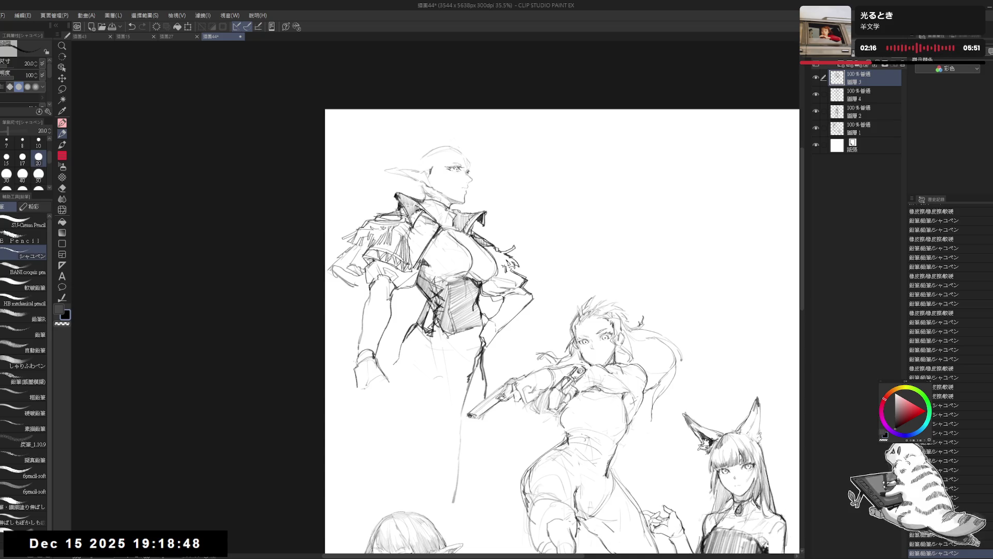
{"action": "mouse_move", "coordinate": [408, 336]}
{"action": "left_mouse_down"}
{"action": "mouse_move", "coordinate": [391, 372]}
{"action": "mouse_move", "coordinate": [444, 375]}
{"action": "left_mouse_up"}
{"action": "mouse_move", "coordinate": [434, 335]}
{"action": "left_mouse_down"}
{"action": "mouse_move", "coordinate": [457, 362]}
{"action": "mouse_move", "coordinate": [452, 371]}
{"action": "mouse_move", "coordinate": [432, 362]}
{"action": "left_mouse_up"}
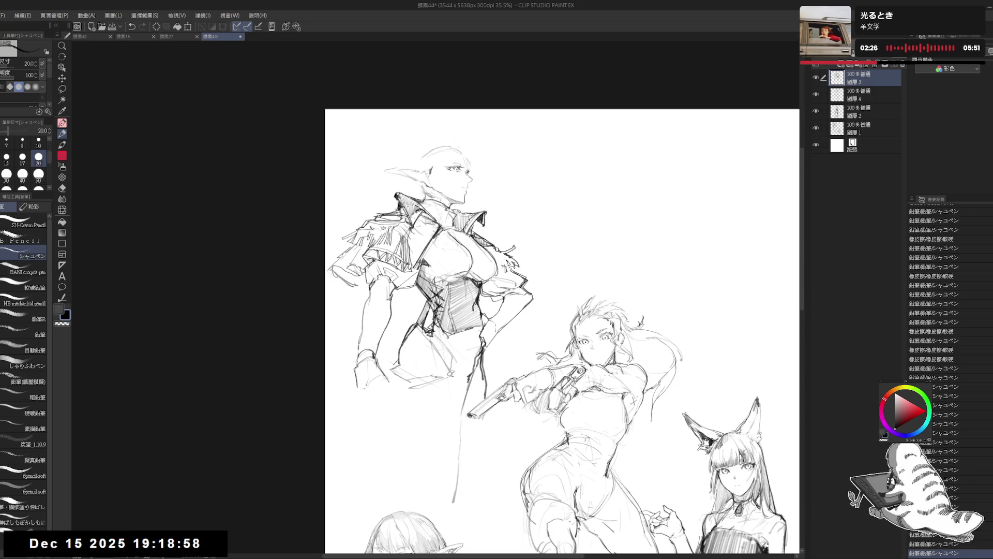
{"action": "left_click_drag", "start_coordinate": [478, 329], "coordinate": [468, 375]}
{"action": "left_click_drag", "start_coordinate": [479, 336], "coordinate": [465, 374]}
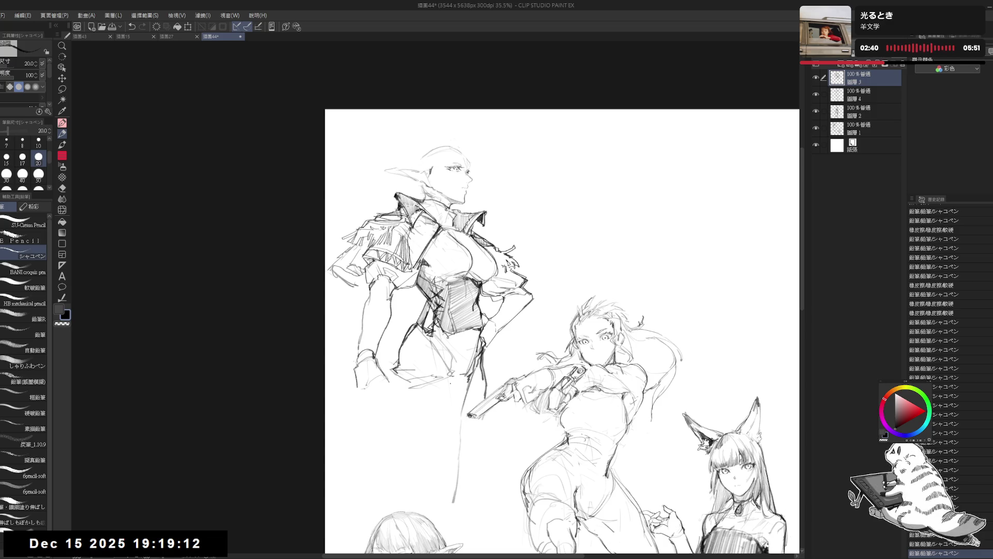
{"action": "mouse_move", "coordinate": [453, 381]}
{"action": "left_mouse_down"}
{"action": "mouse_move", "coordinate": [469, 371]}
{"action": "mouse_move", "coordinate": [450, 401]}
{"action": "left_mouse_up"}
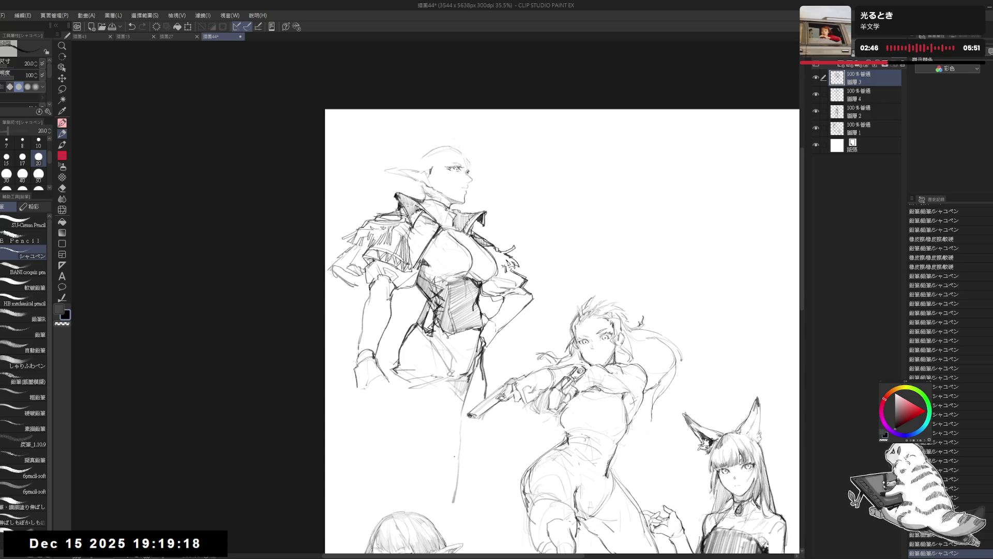
Draw both of the elf's legs down to the lower leg and foot, darkening the thigh contour
{"action": "left_click_drag", "start_coordinate": [385, 397], "coordinate": [388, 397]}
{"action": "left_click_drag", "start_coordinate": [388, 396], "coordinate": [391, 397]}
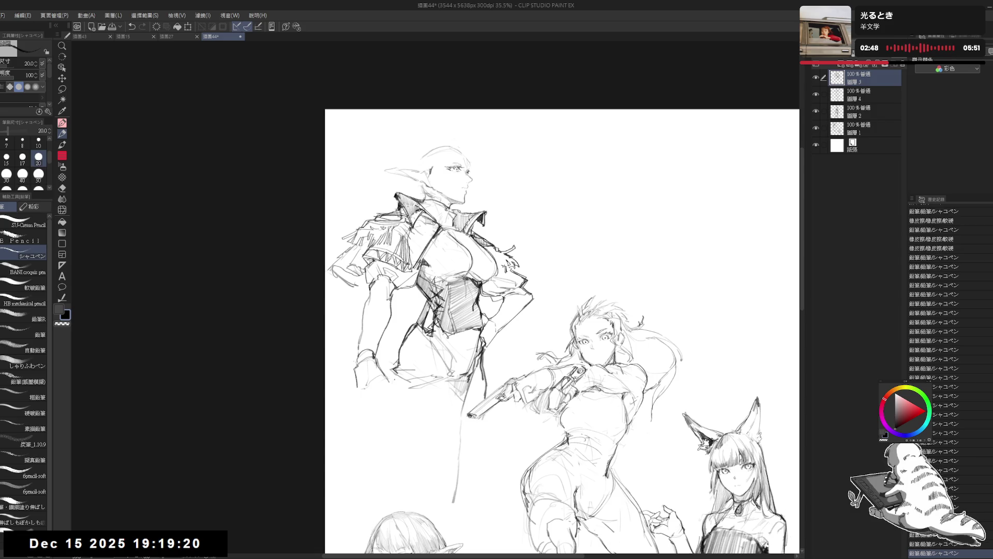
{"action": "left_click_drag", "start_coordinate": [399, 368], "coordinate": [382, 487]}
{"action": "left_click_drag", "start_coordinate": [387, 485], "coordinate": [406, 496]}
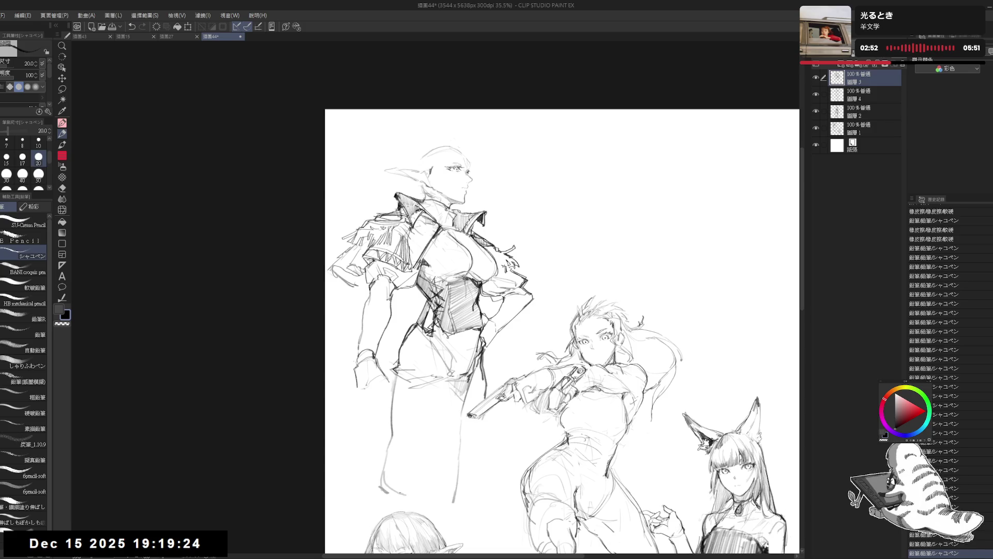
{"action": "left_click_drag", "start_coordinate": [446, 397], "coordinate": [417, 484]}
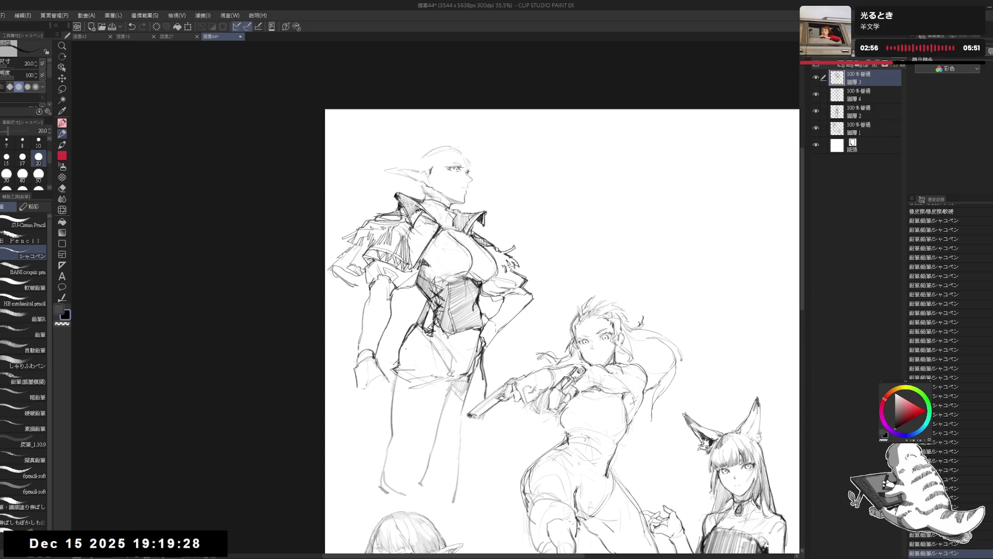
{"action": "mouse_move", "coordinate": [413, 328]}
{"action": "left_mouse_down"}
{"action": "mouse_move", "coordinate": [398, 361]}
{"action": "mouse_move", "coordinate": [402, 391]}
{"action": "left_mouse_up"}
{"action": "left_click_drag", "start_coordinate": [411, 344], "coordinate": [405, 371]}
{"action": "left_click_drag", "start_coordinate": [392, 452], "coordinate": [390, 469]}
{"action": "mouse_move", "coordinate": [397, 425]}
{"action": "left_mouse_down"}
{"action": "mouse_move", "coordinate": [393, 483]}
{"action": "mouse_move", "coordinate": [414, 490]}
{"action": "left_mouse_up"}
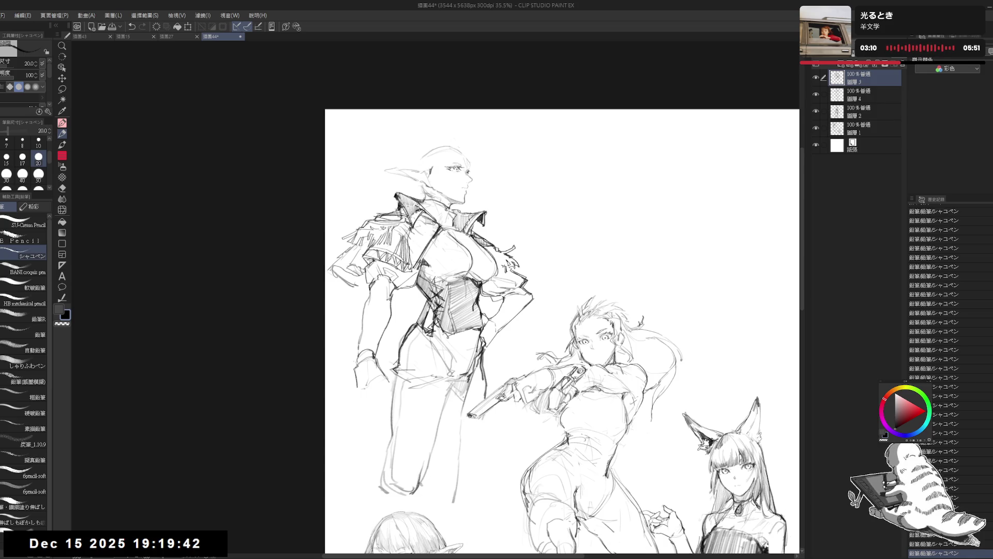
{"action": "left_click_drag", "start_coordinate": [473, 357], "coordinate": [448, 387]}
{"action": "left_click_drag", "start_coordinate": [489, 334], "coordinate": [483, 370]}
{"action": "scroll", "coordinate": [677, 87], "scroll_direction": "down", "scroll_amount": 2}
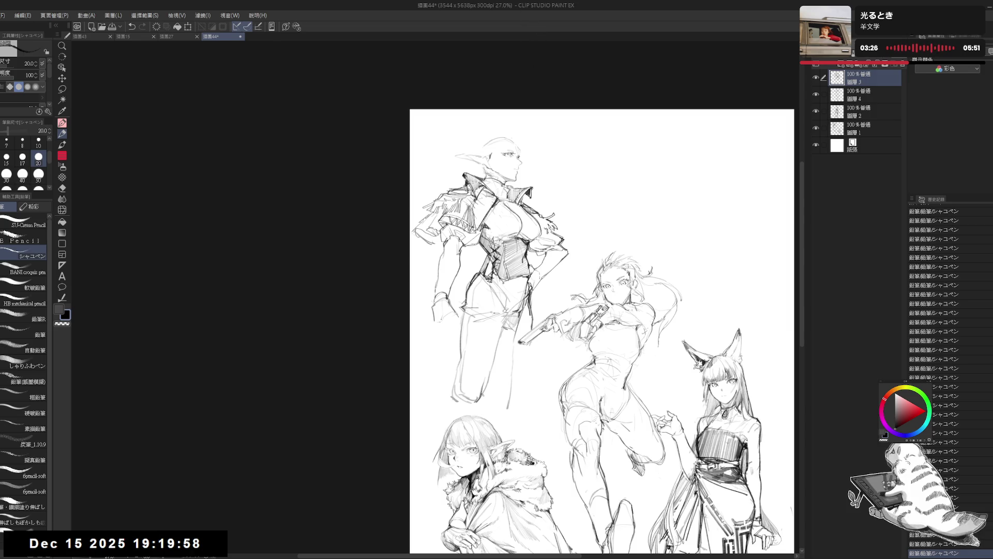
Erase the small mark near the elf's knee and retouch it with the pencil
{"action": "key", "text": "e"}
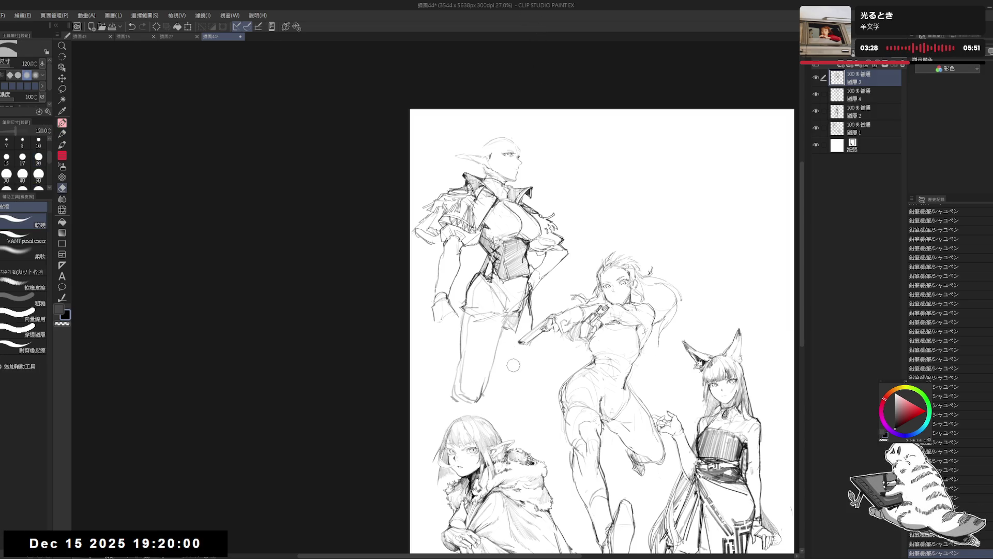
{"action": "left_click_drag", "start_coordinate": [504, 331], "coordinate": [511, 333]}
{"action": "key", "text": "p"}
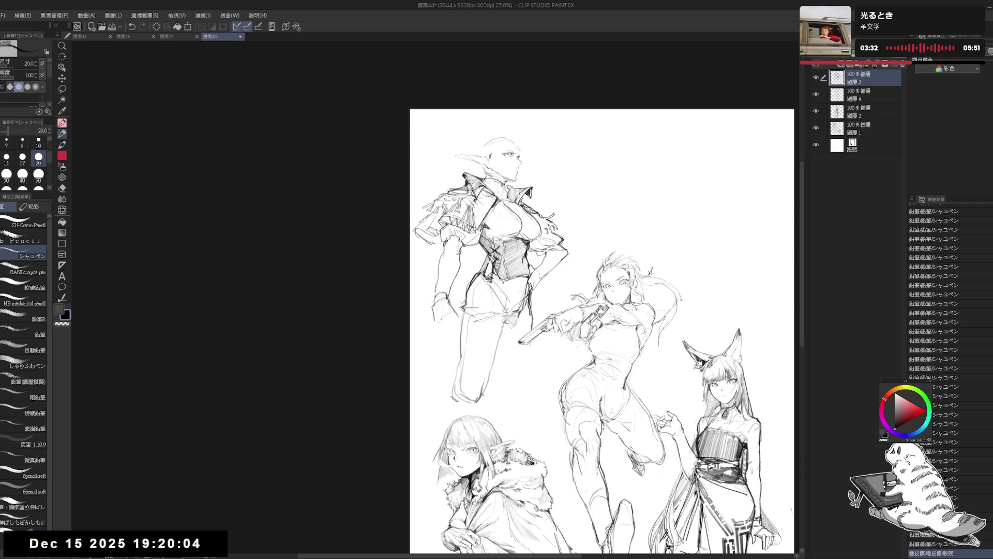
{"action": "key", "text": "e"}
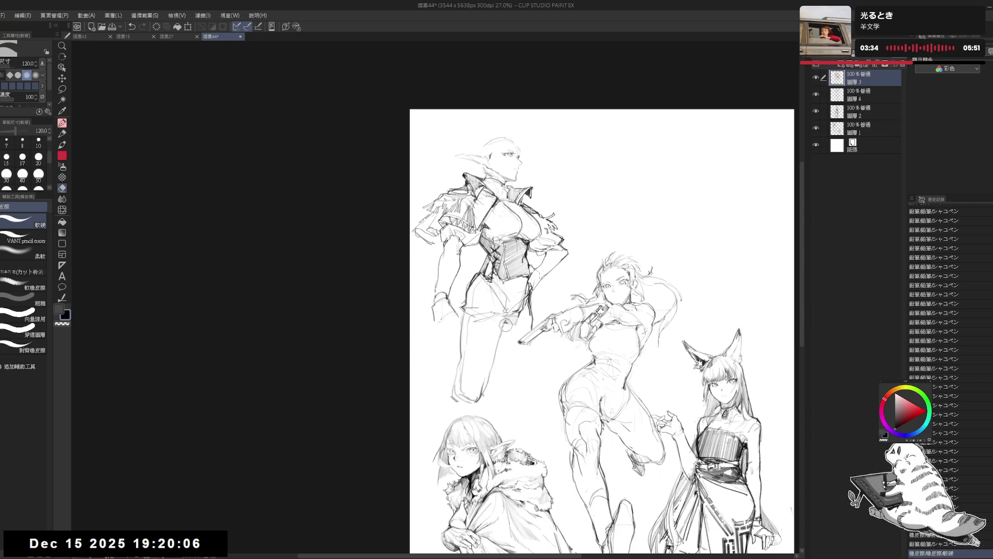
{"action": "key", "text": "p"}
{"action": "left_click_drag", "start_coordinate": [504, 331], "coordinate": [510, 333]}
{"action": "key", "text": "e"}
{"action": "key", "text": "p"}
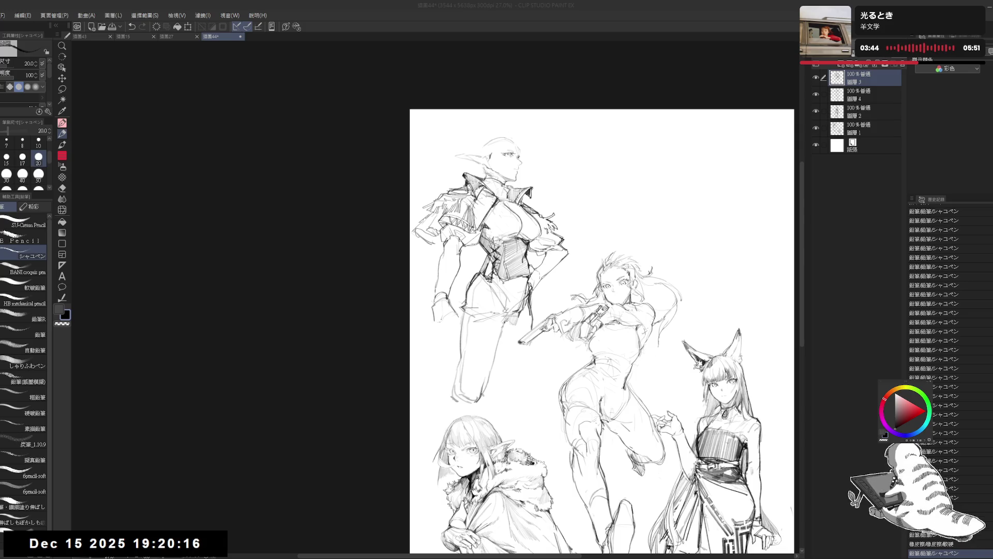
Remove the stray dot near the pistol and add strokes along the leg and below the knee
{"action": "left_click", "coordinate": [540, 311]}
{"action": "key", "text": "e"}
{"action": "left_click_drag", "start_coordinate": [522, 314], "coordinate": [509, 334]}
{"action": "key", "text": "p"}
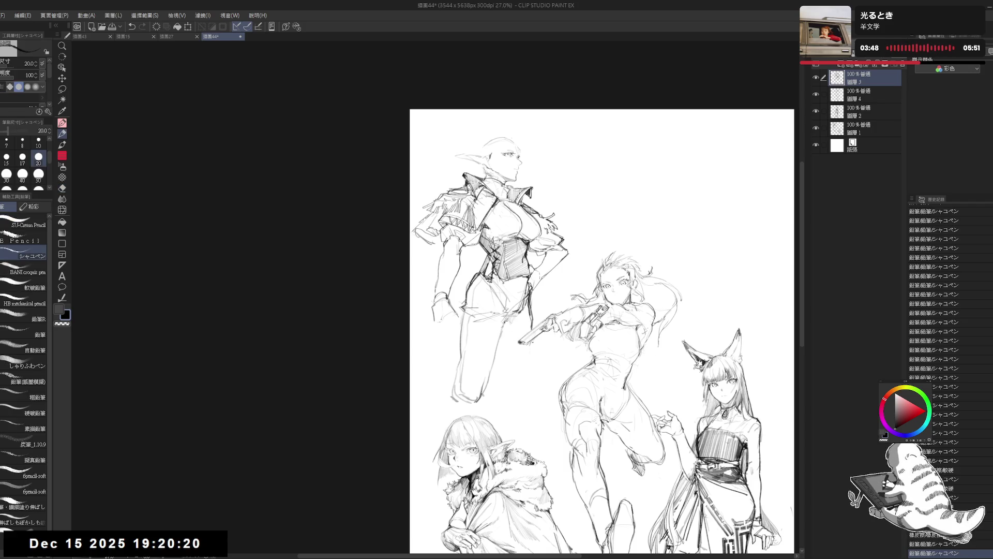
{"action": "left_click_drag", "start_coordinate": [534, 340], "coordinate": [507, 391]}
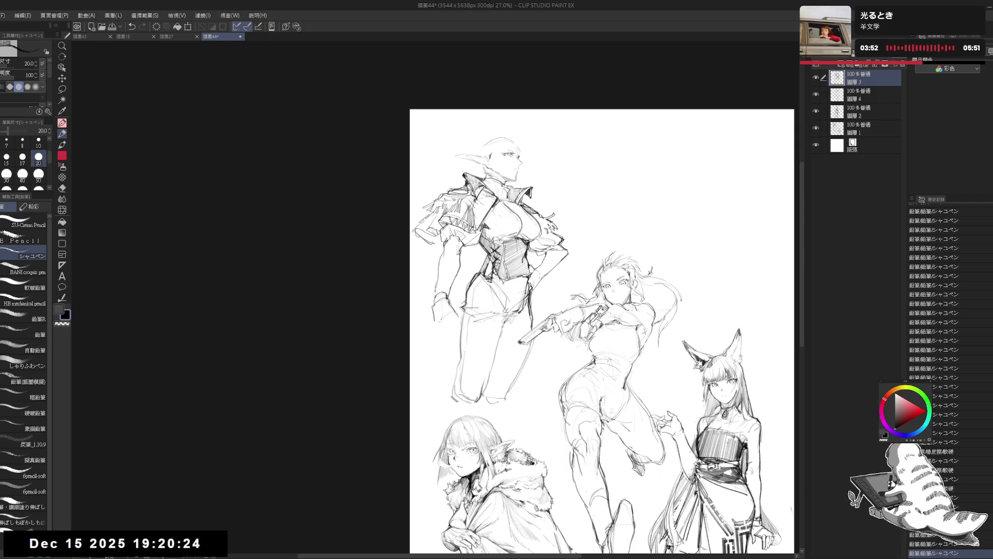
{"action": "left_click_drag", "start_coordinate": [502, 400], "coordinate": [500, 432]}
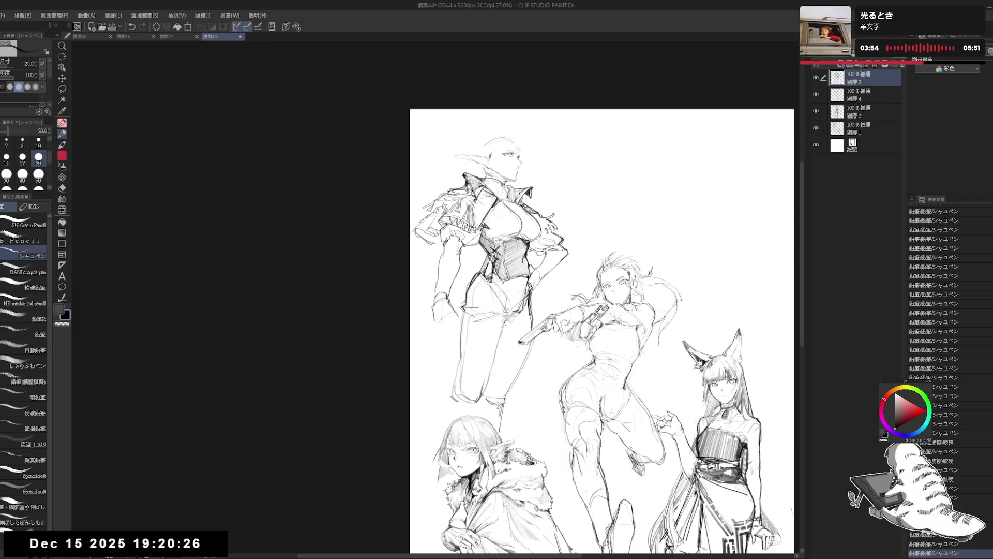
Zoom in on the elf's head and erase a rough stroke on top of it
{"action": "key", "text": "h"}
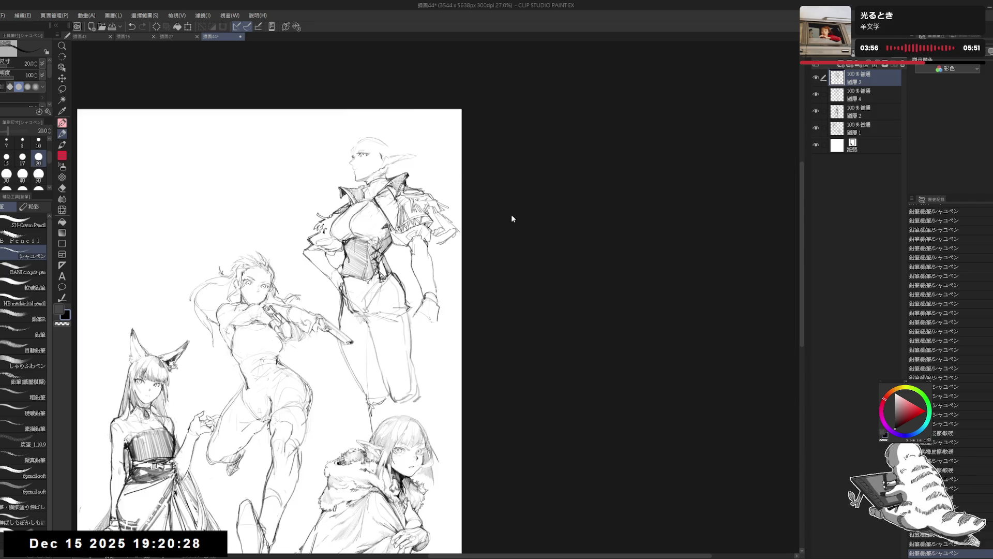
{"action": "key", "text": "h"}
{"action": "left_click_drag", "start_coordinate": [500, 150], "coordinate": [492, 156]}
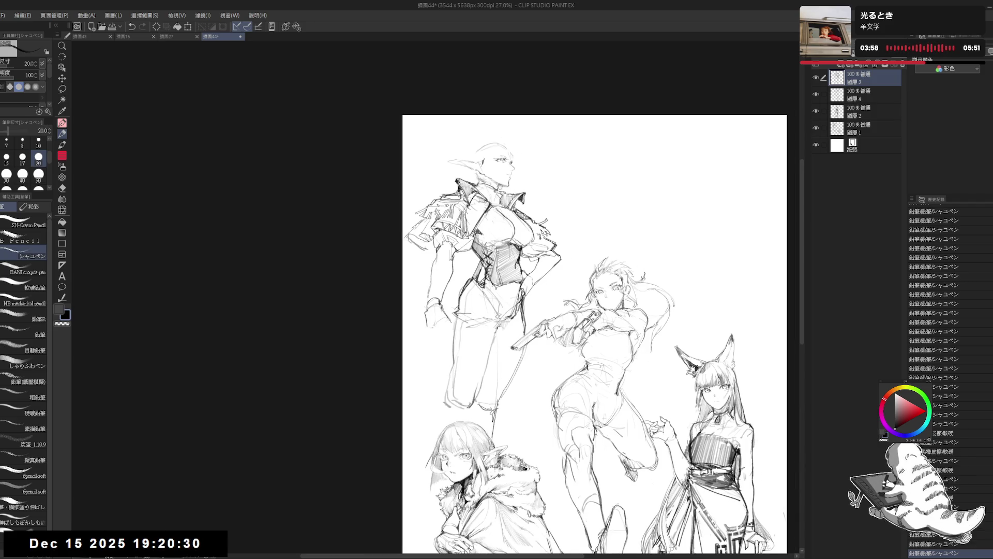
{"action": "left_click_drag", "start_coordinate": [481, 207], "coordinate": [487, 214]}
{"action": "scroll", "coordinate": [482, 206], "scroll_direction": "up", "scroll_amount": 1}
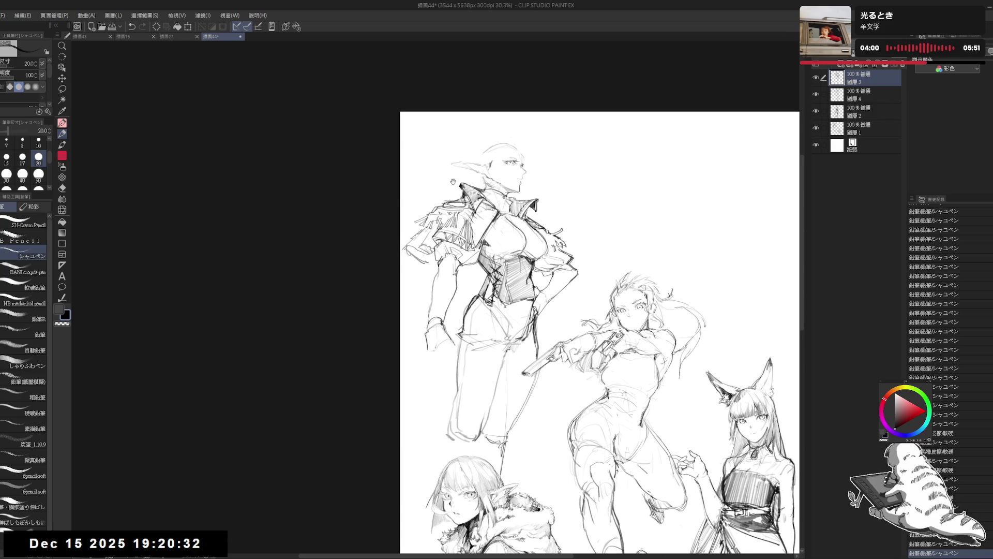
{"action": "left_click_drag", "start_coordinate": [434, 159], "coordinate": [443, 176]}
{"action": "key", "text": "e"}
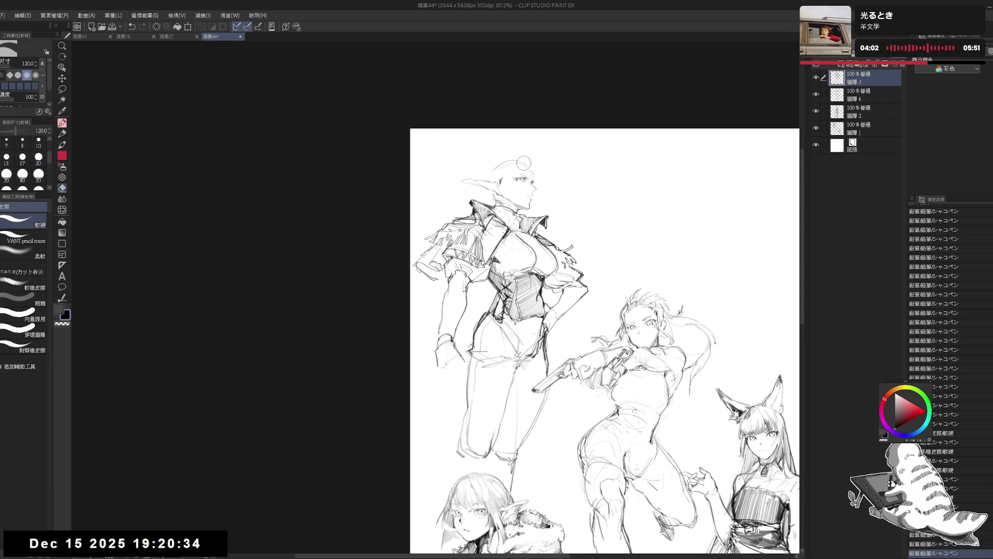
{"action": "mouse_move", "coordinate": [504, 177]}
{"action": "left_mouse_down"}
{"action": "mouse_move", "coordinate": [512, 162]}
{"action": "mouse_move", "coordinate": [500, 150]}
{"action": "mouse_move", "coordinate": [486, 171]}
{"action": "mouse_move", "coordinate": [528, 161]}
{"action": "left_mouse_up"}
Erase another rough stroke atop the elf's head to clear it for redrawing
{"action": "scroll", "coordinate": [512, 162], "scroll_direction": "up", "scroll_amount": 4}
{"action": "key", "text": "p"}
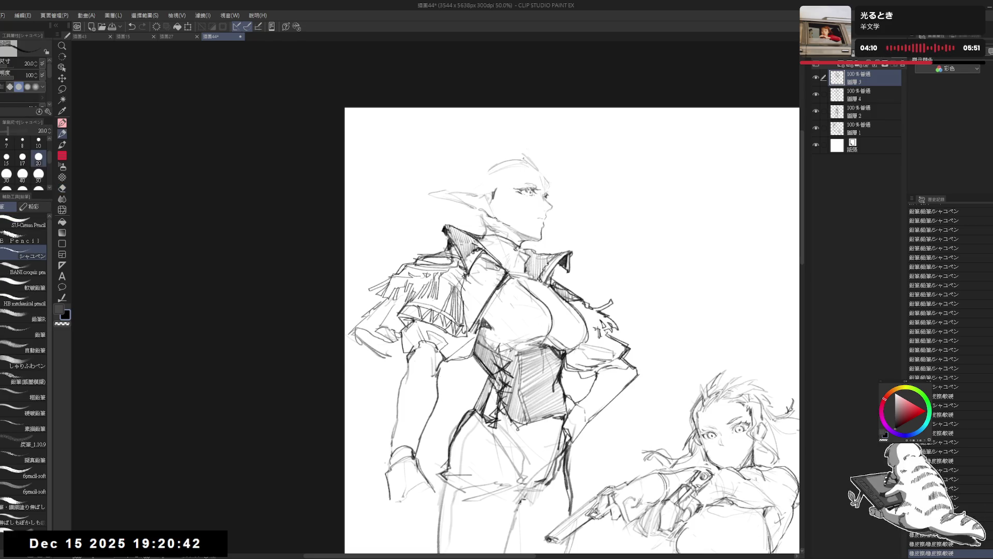
{"action": "key", "text": "e"}
{"action": "left_click_drag", "start_coordinate": [528, 158], "coordinate": [507, 193]}
{"action": "key", "text": "e"}
{"action": "key", "text": "p"}
Rework the top of the elf's head, erasing a stroke and trying a new line
{"action": "key", "text": "e"}
{"action": "key", "text": "p"}
{"action": "key", "text": "ctrl+z"}
{"action": "key", "text": "h"}
{"action": "key", "text": "h"}
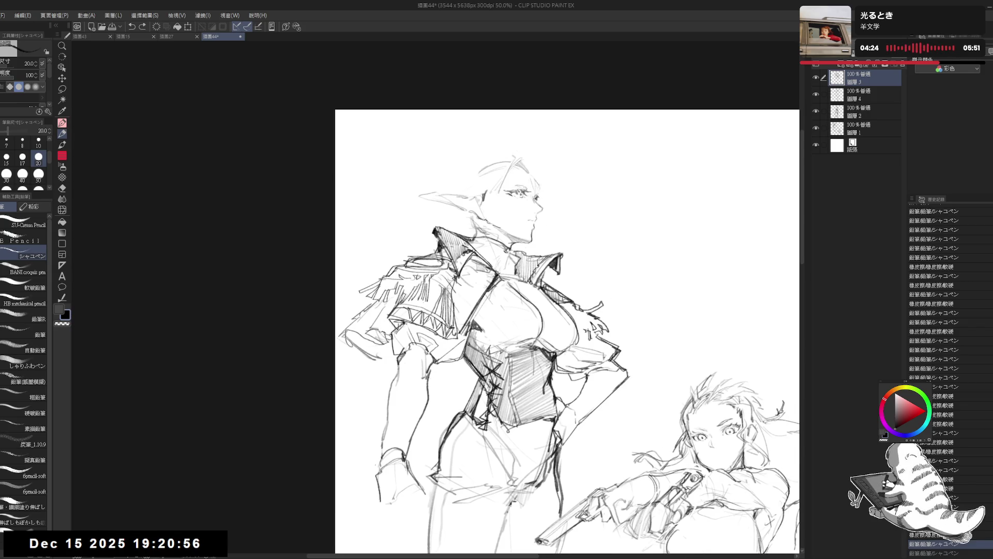
{"action": "key", "text": "e"}
{"action": "left_click_drag", "start_coordinate": [509, 181], "coordinate": [482, 199]}
{"action": "key", "text": "p"}
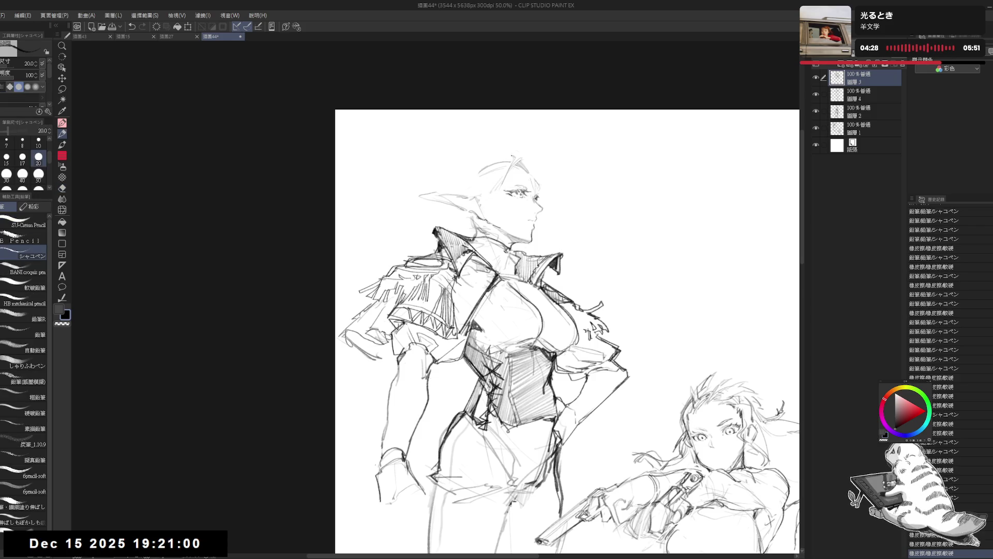
{"action": "left_click_drag", "start_coordinate": [510, 156], "coordinate": [505, 173]}
{"action": "key", "text": "ctrl+z"}
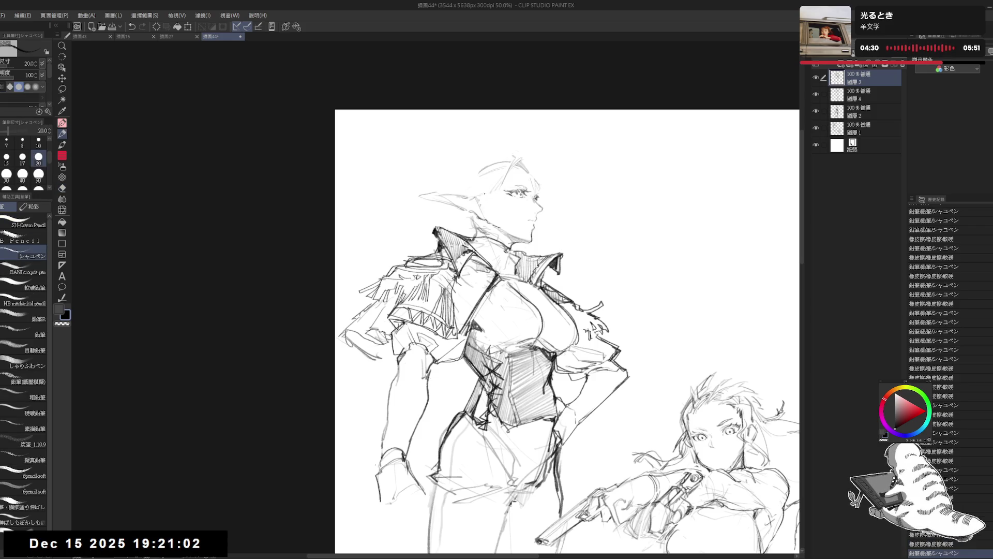
Erase a small stroke near the elf's face and frame her upper body
{"action": "key", "text": "e"}
{"action": "left_click_drag", "start_coordinate": [474, 207], "coordinate": [490, 216]}
{"action": "key", "text": "p"}
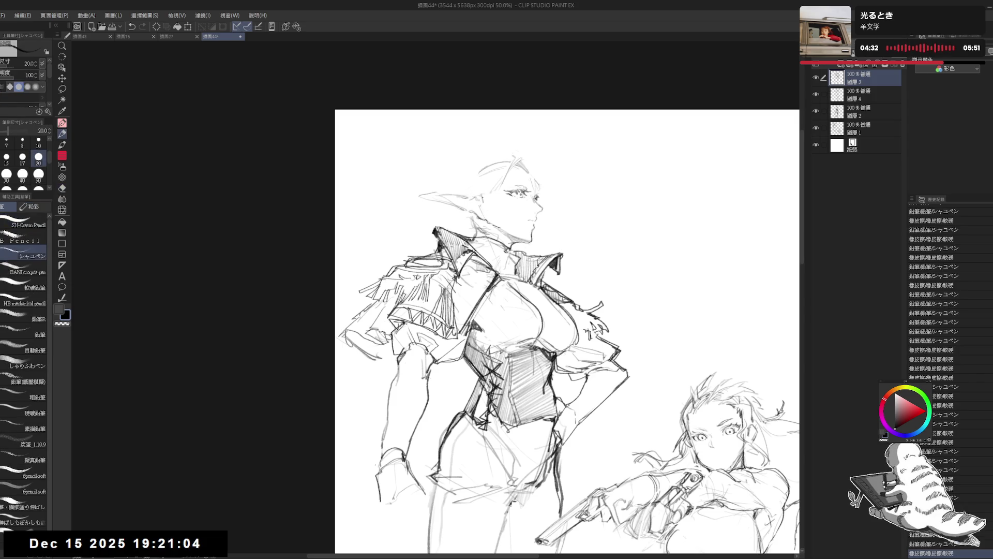
{"action": "key", "text": "e"}
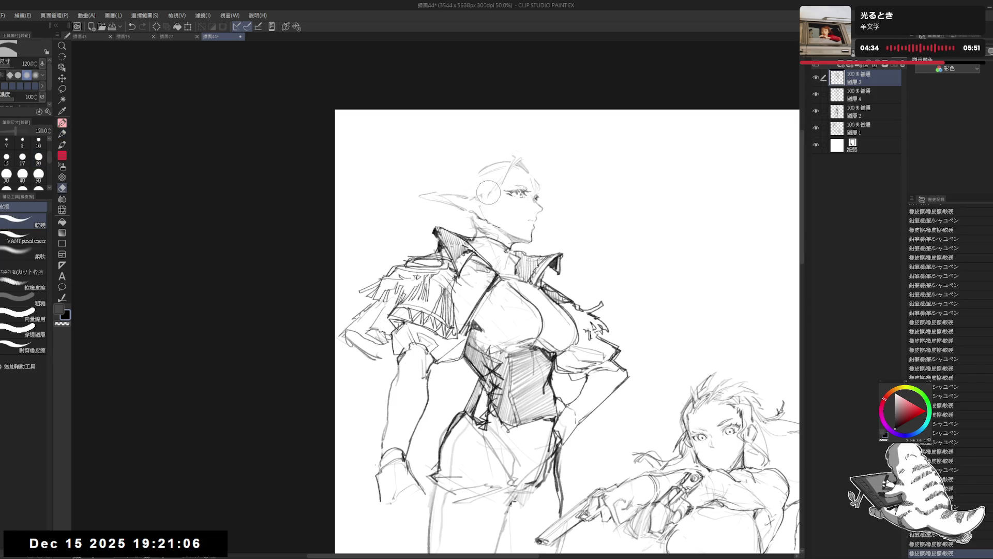
{"action": "key", "text": "p"}
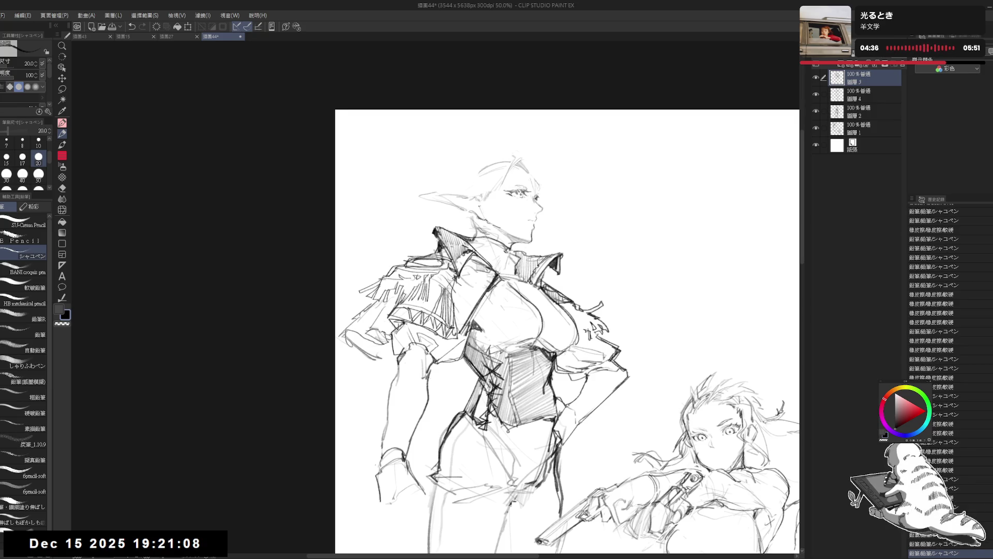
{"action": "left_click_drag", "start_coordinate": [479, 203], "coordinate": [477, 198]}
{"action": "mouse_move", "coordinate": [562, 242]}
{"action": "left_mouse_down"}
{"action": "mouse_move", "coordinate": [547, 259]}
{"action": "mouse_move", "coordinate": [519, 247]}
{"action": "left_mouse_up"}
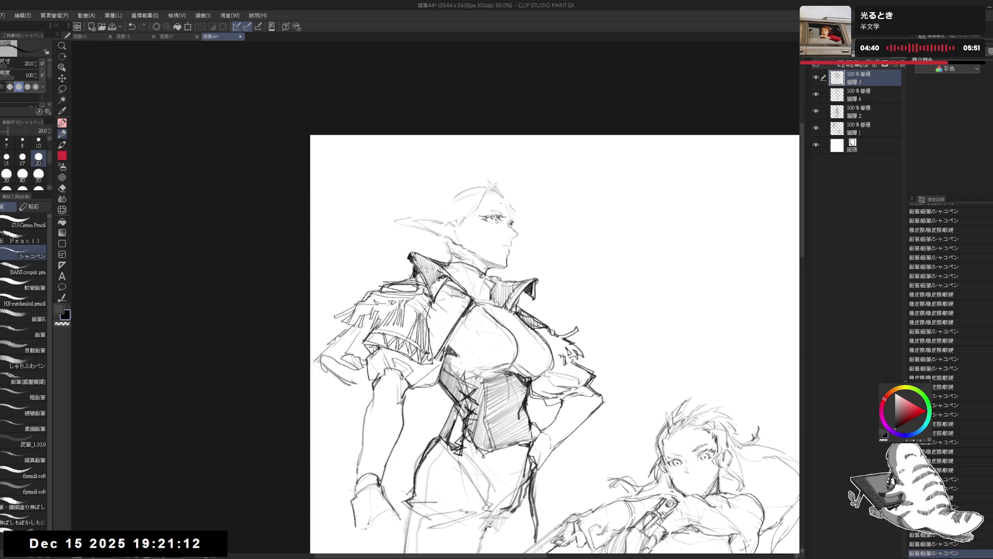
{"action": "mouse_move", "coordinate": [459, 259]}
{"action": "left_mouse_down"}
{"action": "mouse_move", "coordinate": [469, 265]}
{"action": "mouse_move", "coordinate": [458, 259]}
{"action": "left_mouse_up"}
Clean a stray line off the elf's high collar and touch it up with the pencil
{"action": "key", "text": "e"}
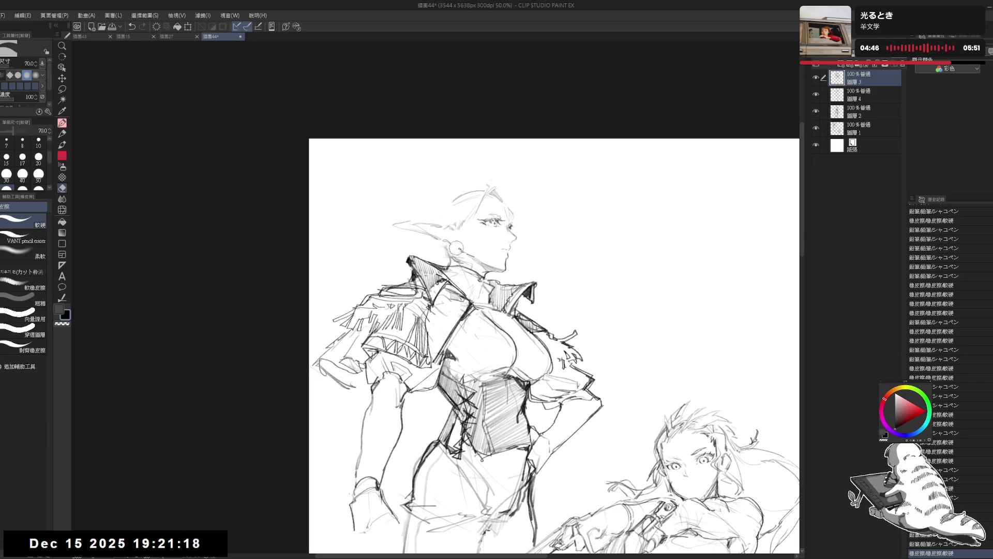
{"action": "key", "text": "p"}
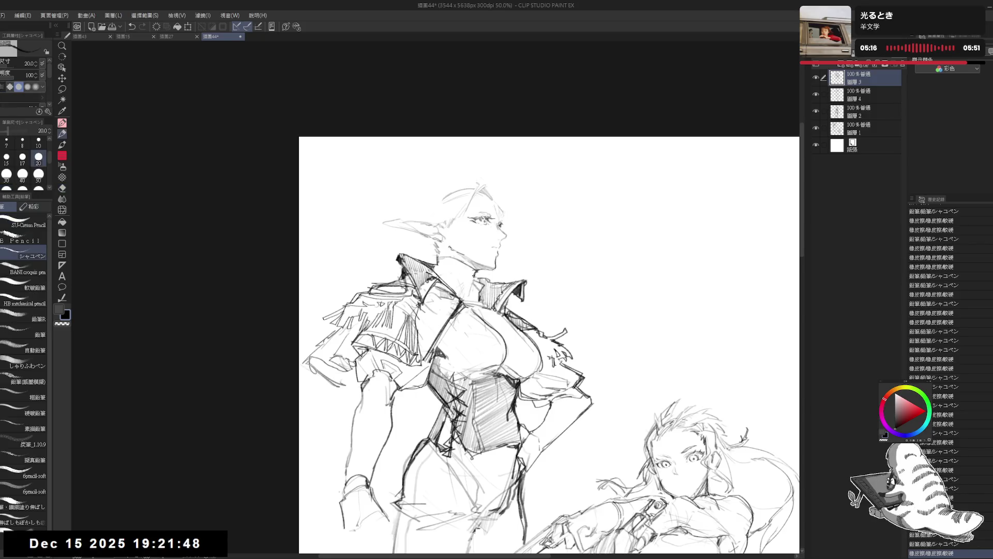
{"action": "mouse_move", "coordinate": [437, 274]}
{"action": "left_mouse_down"}
{"action": "mouse_move", "coordinate": [475, 294]}
{"action": "mouse_move", "coordinate": [443, 286]}
{"action": "left_mouse_up"}
{"action": "left_click_drag", "start_coordinate": [430, 228], "coordinate": [433, 231]}
{"action": "left_click_drag", "start_coordinate": [398, 145], "coordinate": [403, 153]}
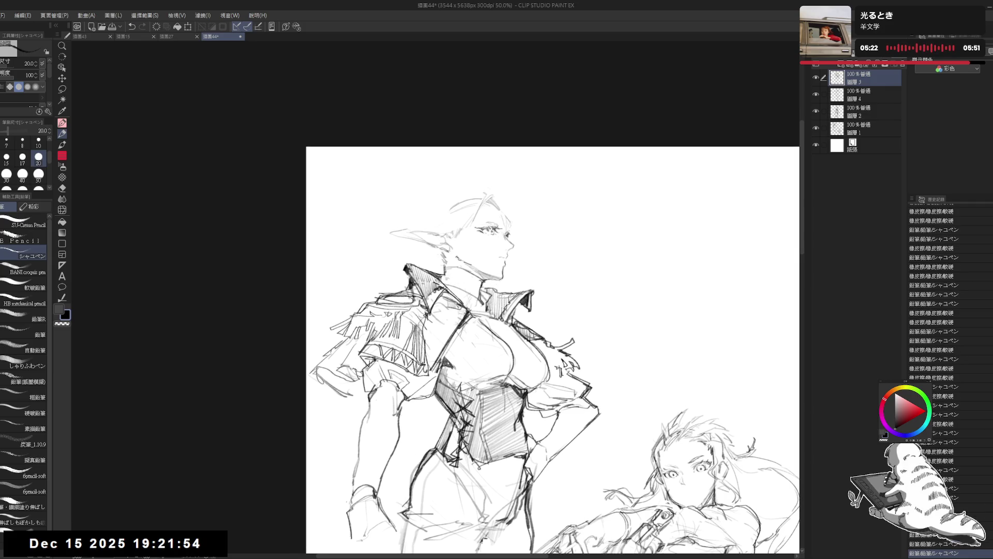
{"action": "key", "text": "e"}
{"action": "mouse_move", "coordinate": [432, 272]}
{"action": "left_mouse_down"}
{"action": "mouse_move", "coordinate": [439, 263]}
{"action": "mouse_move", "coordinate": [468, 295]}
{"action": "mouse_move", "coordinate": [479, 277]}
{"action": "mouse_move", "coordinate": [452, 247]}
{"action": "left_mouse_up"}
{"action": "key", "text": "p"}
{"action": "key", "text": "e"}
{"action": "key", "text": "p"}
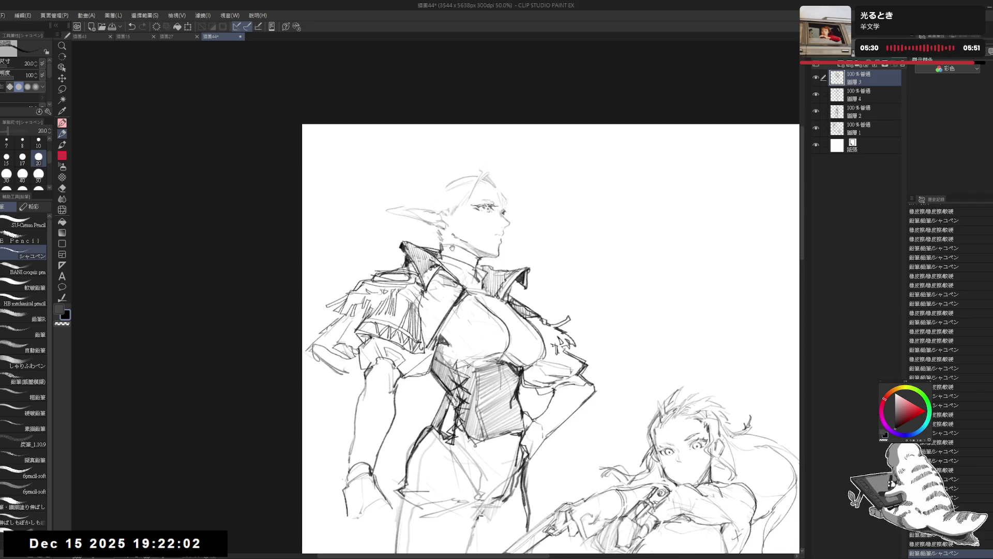
{"action": "scroll", "coordinate": [435, 208], "scroll_direction": "down", "scroll_amount": 2}
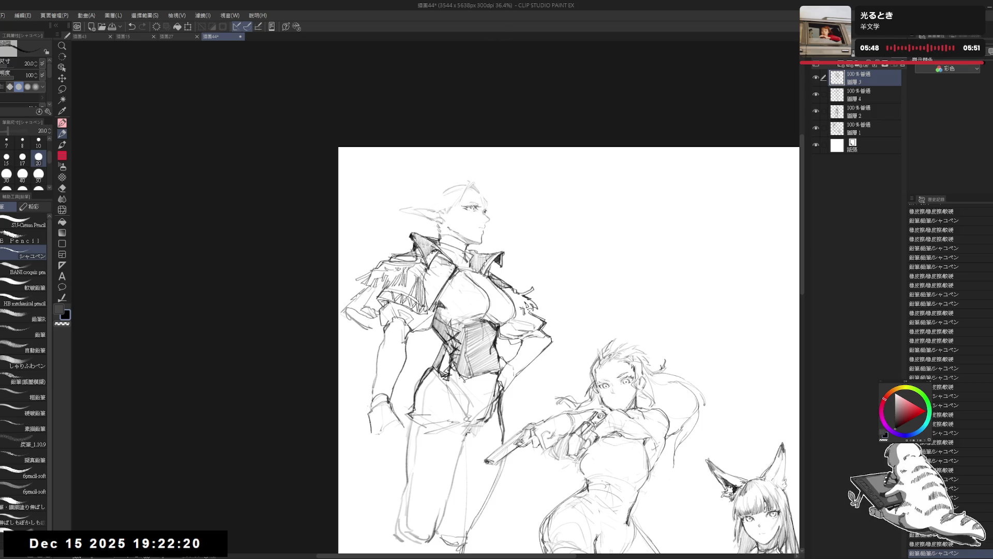
Dab small pencil marks on the collar and erase stray lines beside it, then level the canvas
{"action": "left_click", "coordinate": [446, 268]}
{"action": "key", "text": "ctrl+z"}
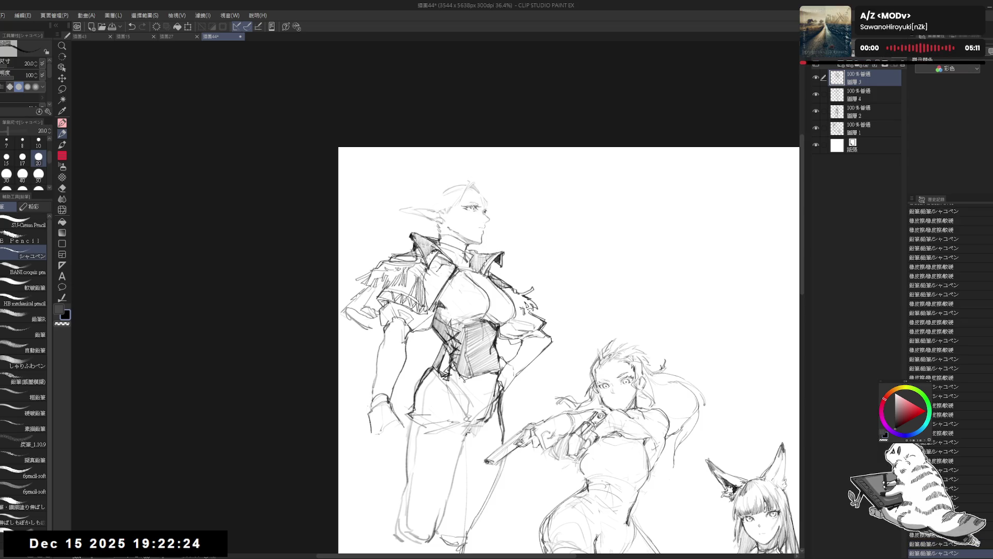
{"action": "key", "text": "ctrl+y"}
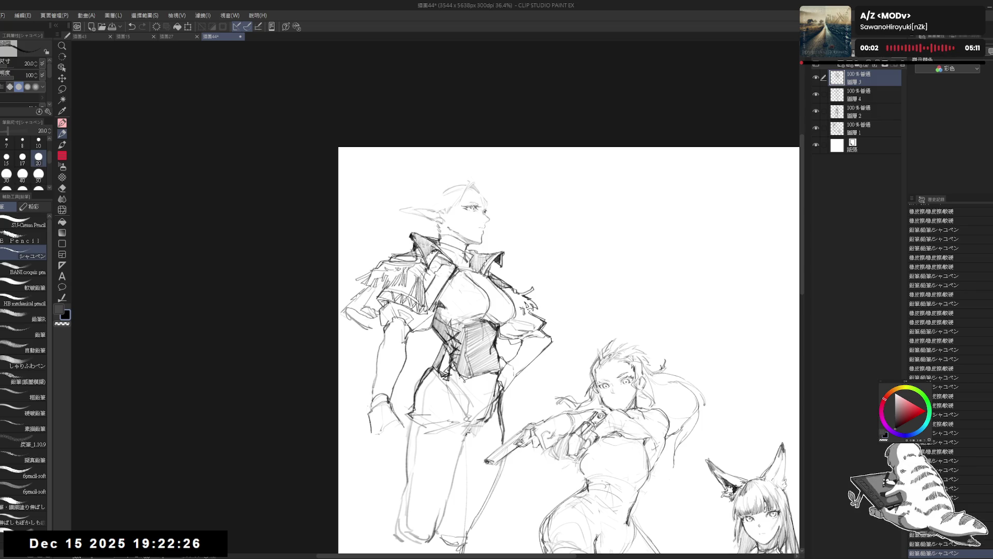
{"action": "left_click", "coordinate": [479, 354]}
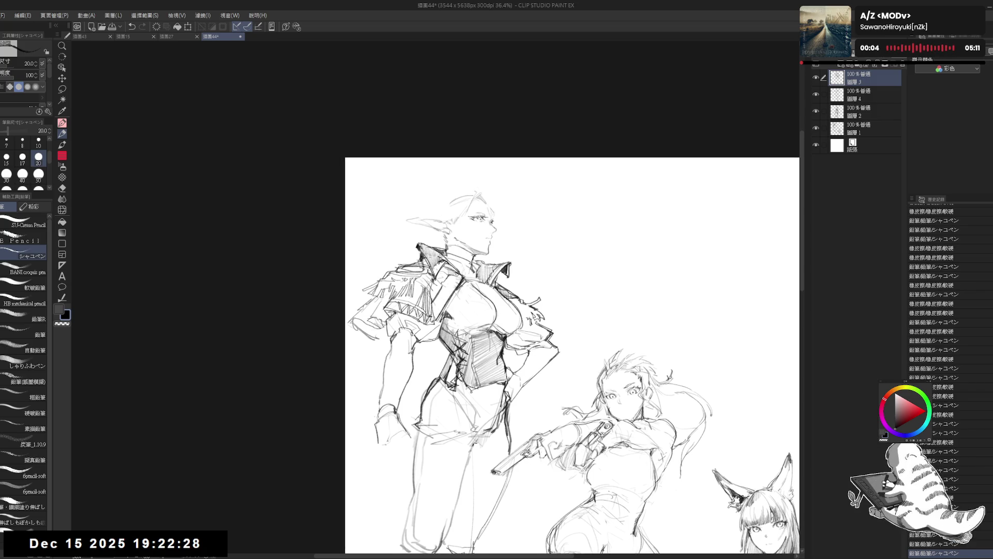
{"action": "key", "text": "e"}
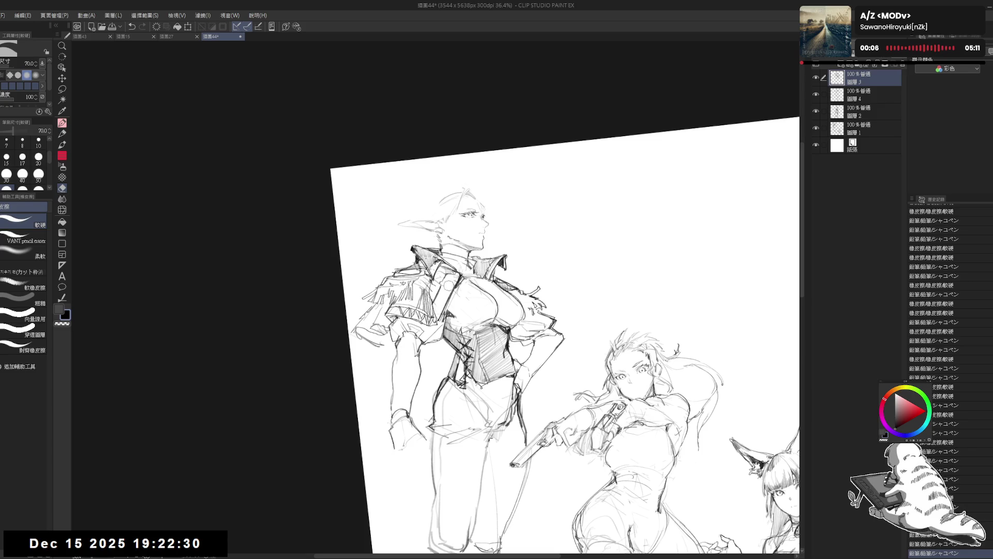
{"action": "left_click_drag", "start_coordinate": [443, 288], "coordinate": [437, 298]}
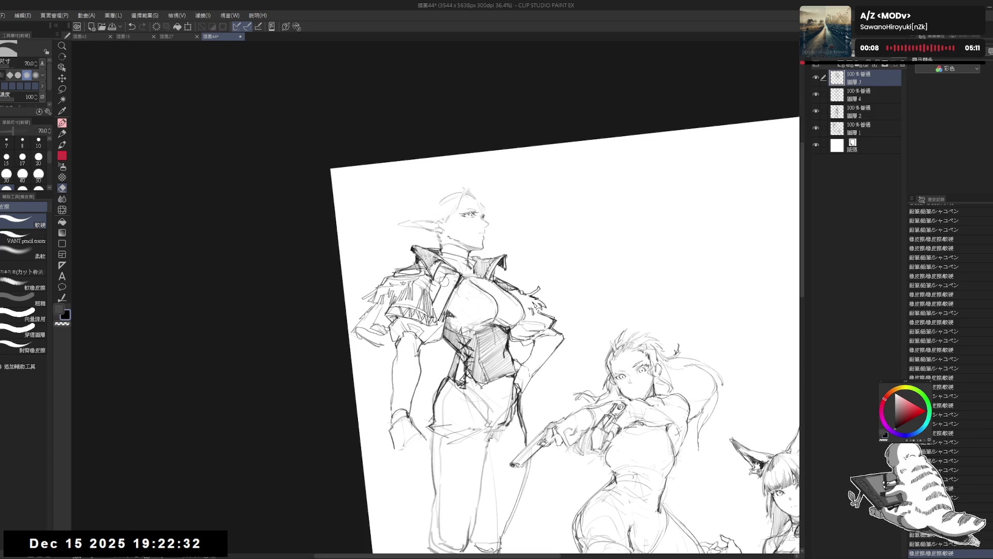
{"action": "key", "text": "p"}
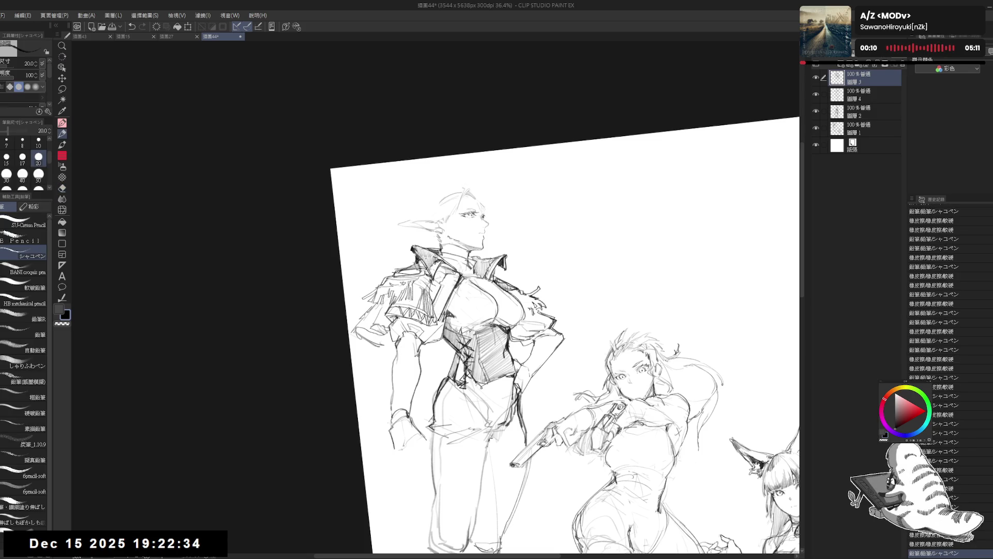
{"action": "key", "text": "ctrl+@"}
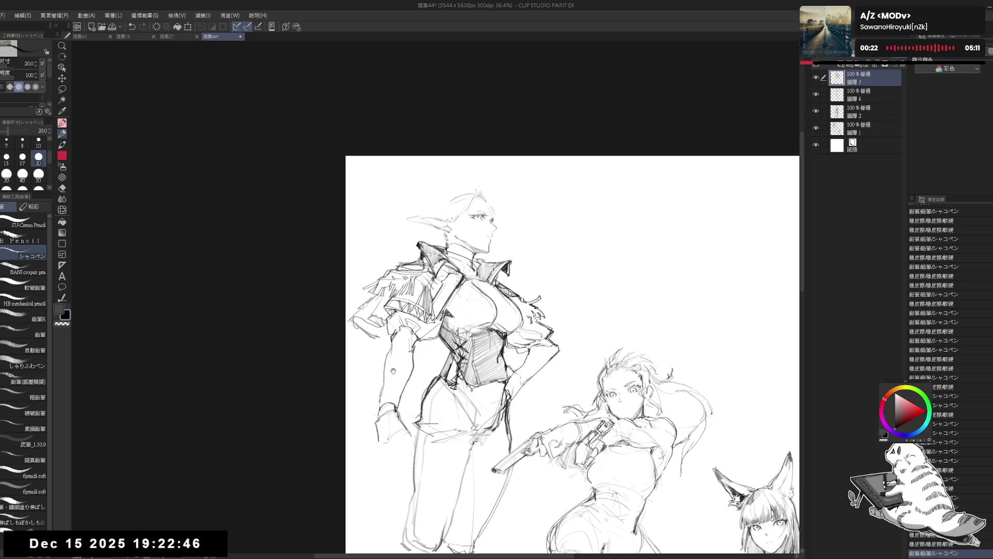
Add short pencil strokes and tiny marks at the elf's shoulder
{"action": "left_click_drag", "start_coordinate": [393, 371], "coordinate": [388, 335]}
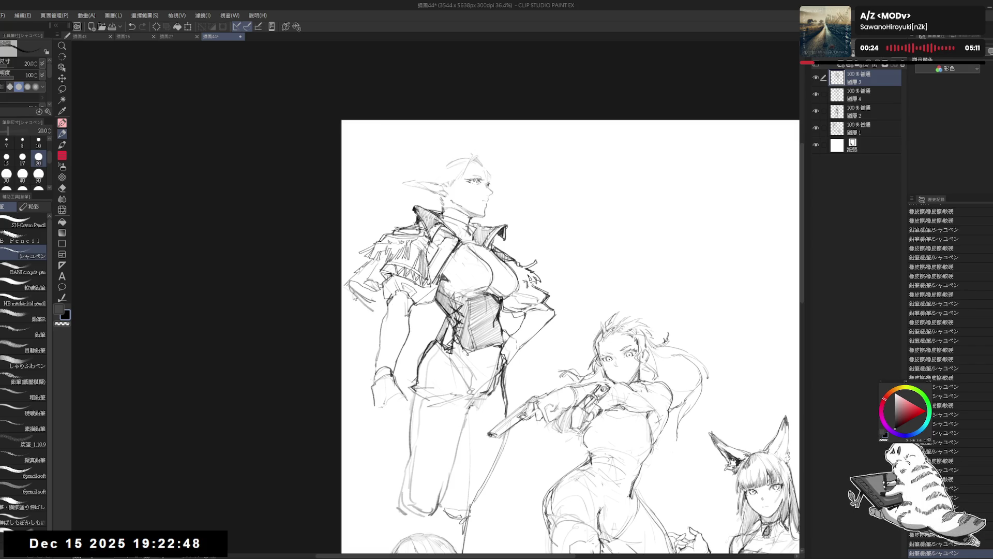
{"action": "key", "text": "ctrl+z"}
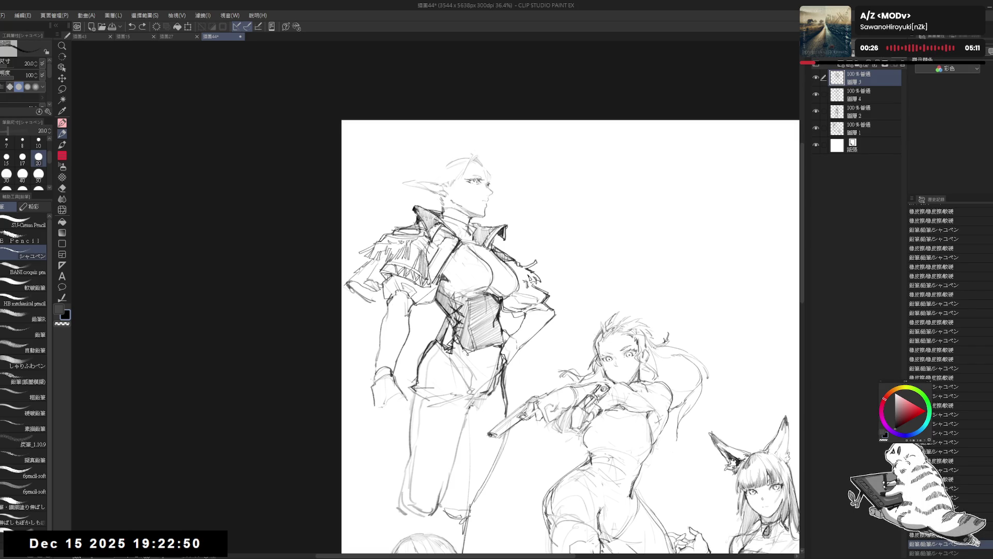
{"action": "key", "text": "ctrl+y"}
{"action": "mouse_move", "coordinate": [361, 296]}
{"action": "left_mouse_down"}
{"action": "mouse_move", "coordinate": [373, 310]}
{"action": "mouse_move", "coordinate": [446, 325]}
{"action": "left_mouse_up"}
{"action": "left_click", "coordinate": [414, 328]}
{"action": "key", "text": "ctrl+z"}
{"action": "key", "text": "ctrl+y"}
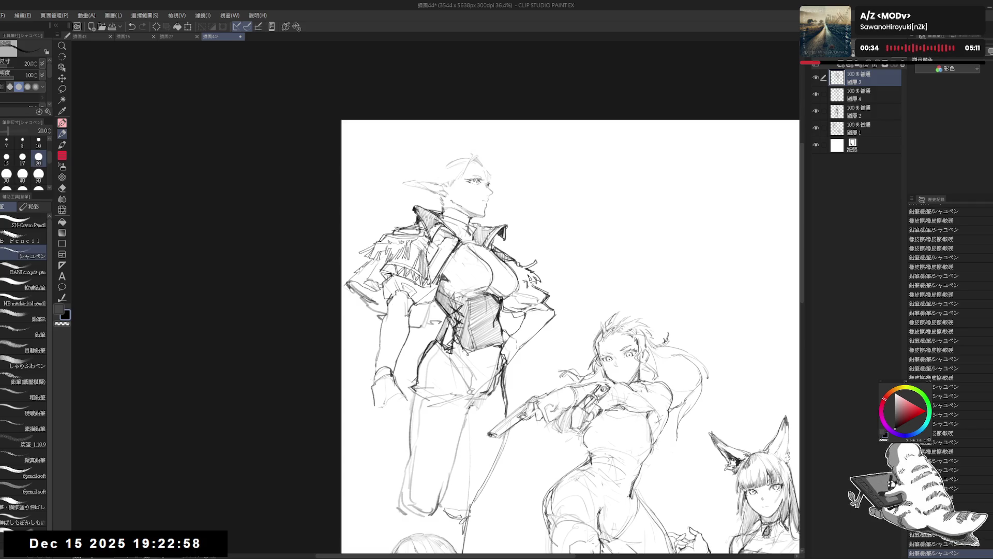
{"action": "key", "text": "ctrl+y"}
Sketch a new line at the top of the elf's head
{"action": "left_click_drag", "start_coordinate": [501, 315], "coordinate": [458, 324]}
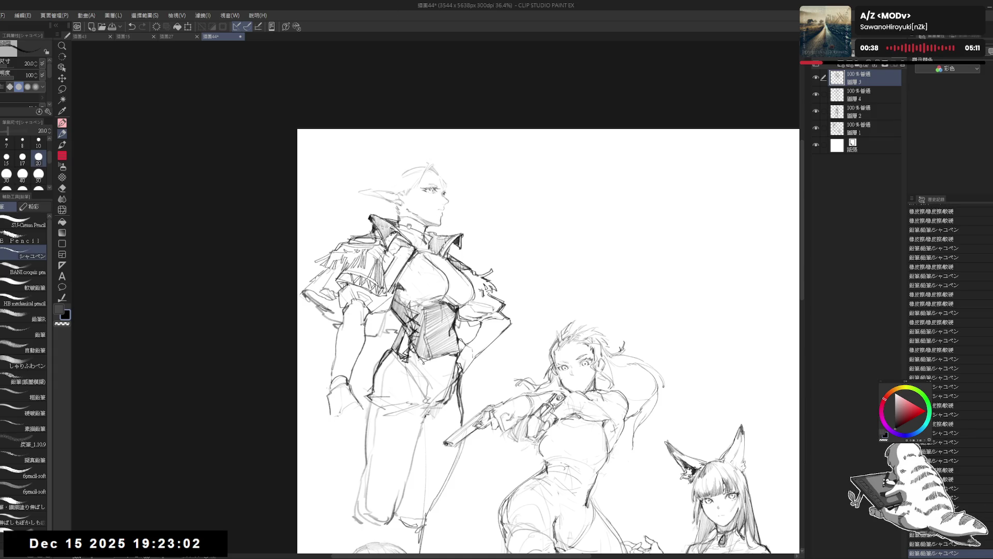
{"action": "left_click_drag", "start_coordinate": [409, 226], "coordinate": [421, 227]}
{"action": "key", "text": "ctrl+y"}
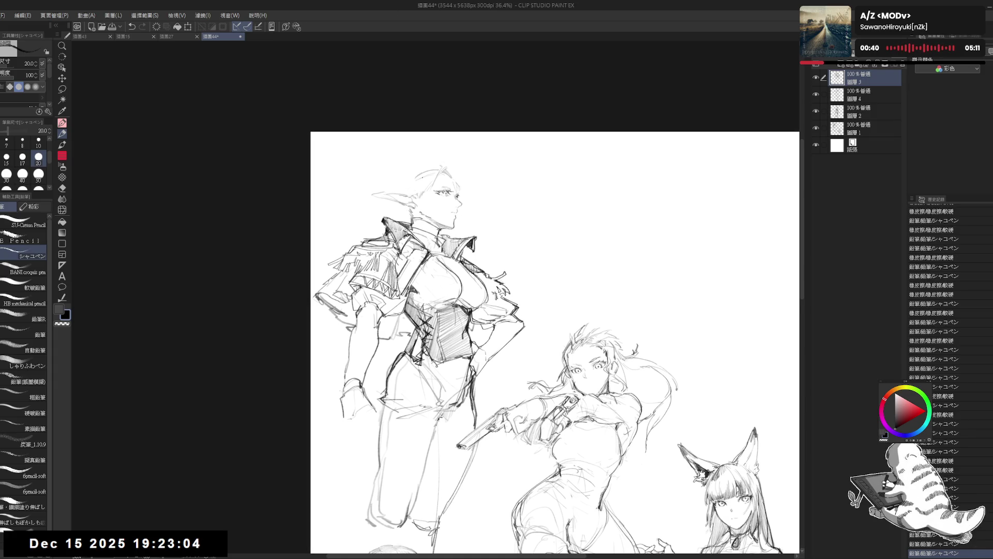
{"action": "left_click_drag", "start_coordinate": [421, 181], "coordinate": [429, 182]}
{"action": "scroll", "coordinate": [429, 183], "scroll_direction": "up", "scroll_amount": 2}
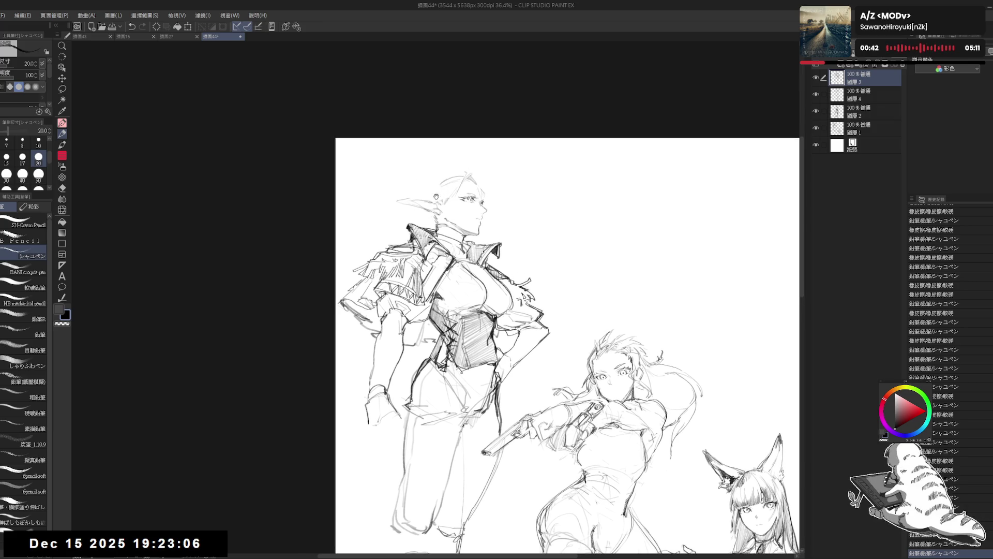
{"action": "left_click_drag", "start_coordinate": [456, 171], "coordinate": [438, 199]}
Redraw the hair line running down-left from the top of the elf's head, discarding trial strokes
{"action": "key", "text": "ctrl+z"}
{"action": "key", "text": "ctrl+z"}
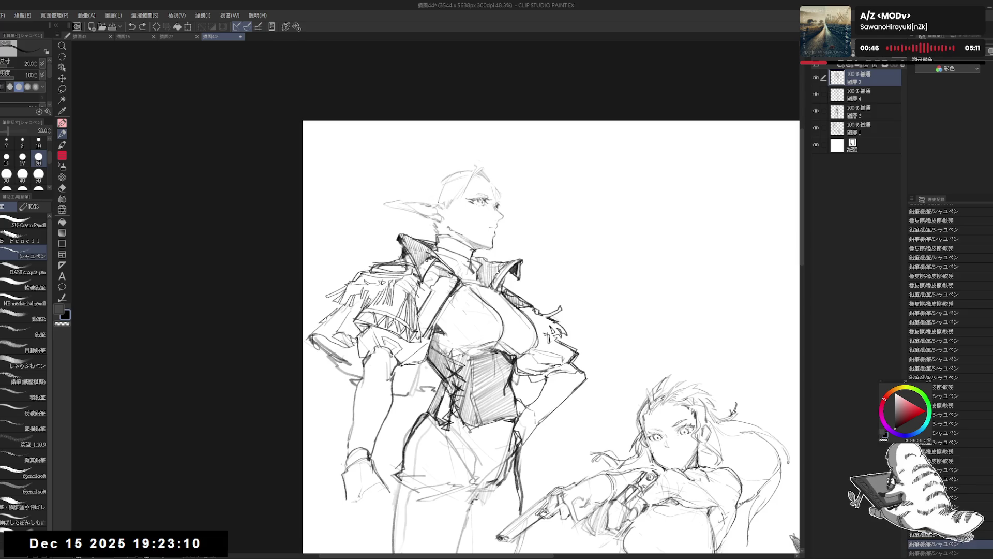
{"action": "mouse_move", "coordinate": [475, 167]}
{"action": "left_mouse_down"}
{"action": "mouse_move", "coordinate": [431, 205]}
{"action": "mouse_move", "coordinate": [466, 212]}
{"action": "left_mouse_up"}
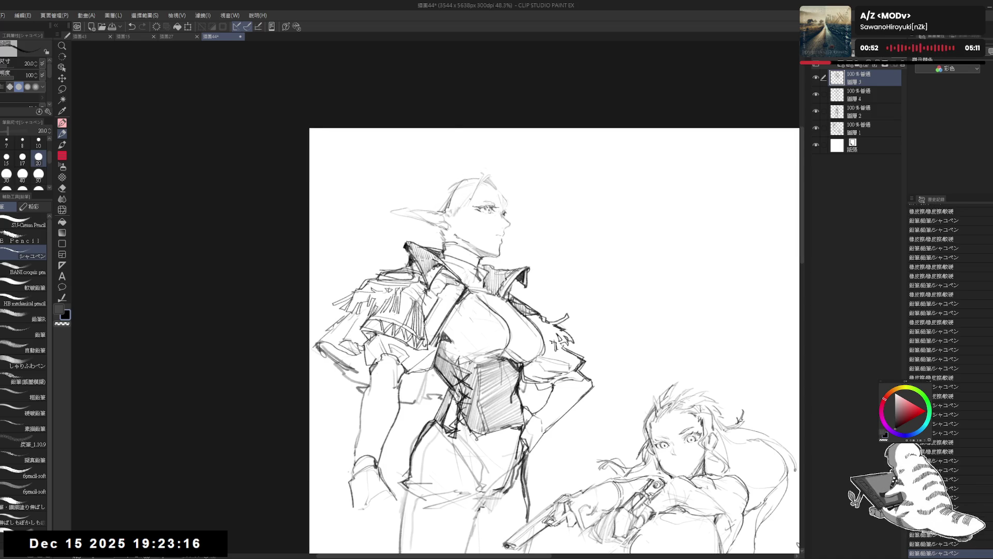
{"action": "left_click_drag", "start_coordinate": [483, 176], "coordinate": [465, 213]}
{"action": "key", "text": "ctrl+z"}
{"action": "left_click_drag", "start_coordinate": [480, 173], "coordinate": [463, 217]}
{"action": "key", "text": "e"}
{"action": "key", "text": "p"}
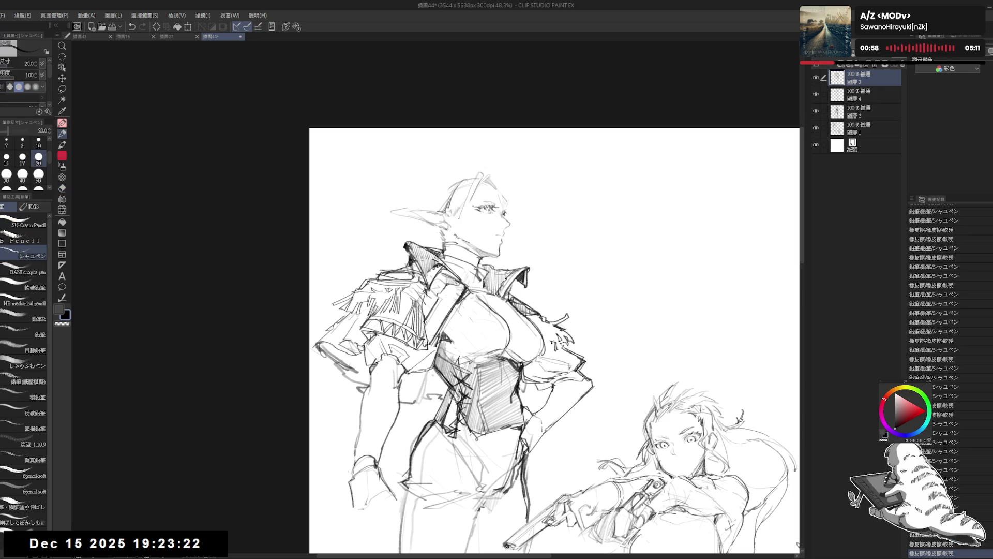
{"action": "key", "text": "ctrl+z"}
{"action": "left_click_drag", "start_coordinate": [475, 177], "coordinate": [465, 214]}
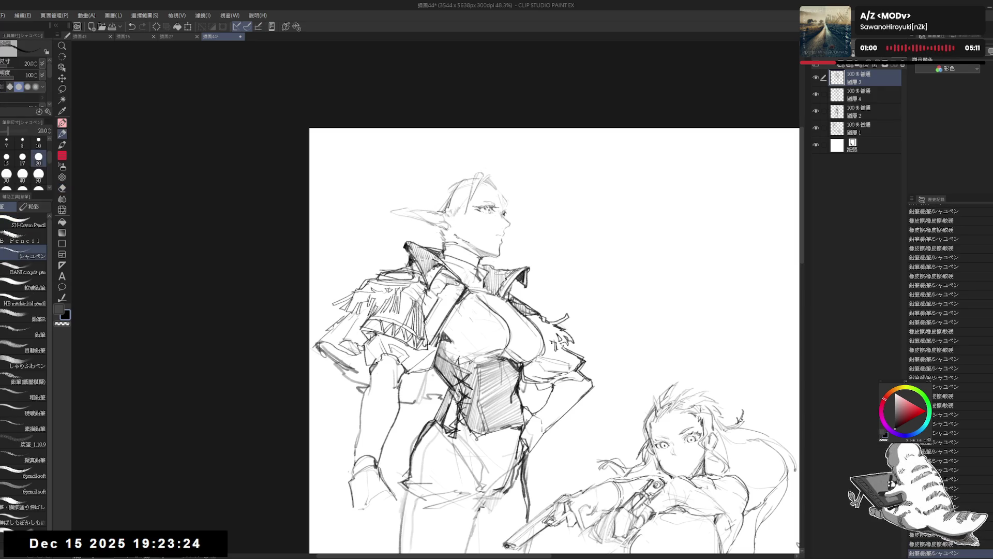
Erase part of the head-top hair lines, alternating between eraser and pencil
{"action": "key", "text": "e"}
{"action": "mouse_move", "coordinate": [483, 181]}
{"action": "left_mouse_down"}
{"action": "mouse_move", "coordinate": [479, 171]}
{"action": "mouse_move", "coordinate": [474, 202]}
{"action": "left_mouse_up"}
{"action": "key", "text": "p"}
{"action": "key", "text": "e"}
{"action": "key", "text": "p"}
{"action": "key", "text": "e"}
{"action": "key", "text": "p"}
{"action": "key", "text": "ctrl+z"}
Flip the canvas horizontally to check proportions, flip it back, then try and discard another hair stroke
{"action": "key", "text": "h"}
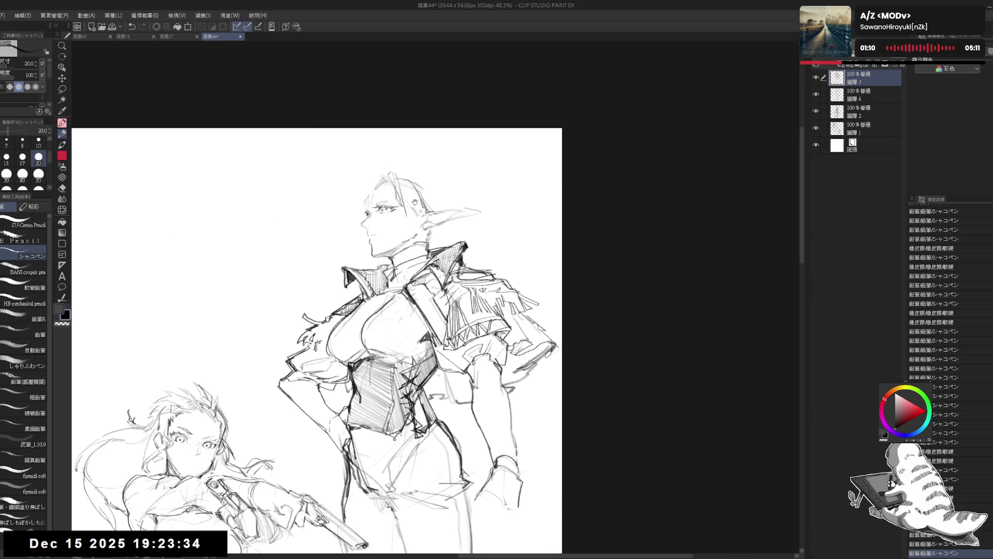
{"action": "key", "text": "h"}
{"action": "left_click_drag", "start_coordinate": [458, 181], "coordinate": [443, 218]}
{"action": "key", "text": "ctrl+z"}
{"action": "key", "text": "ctrl+z"}
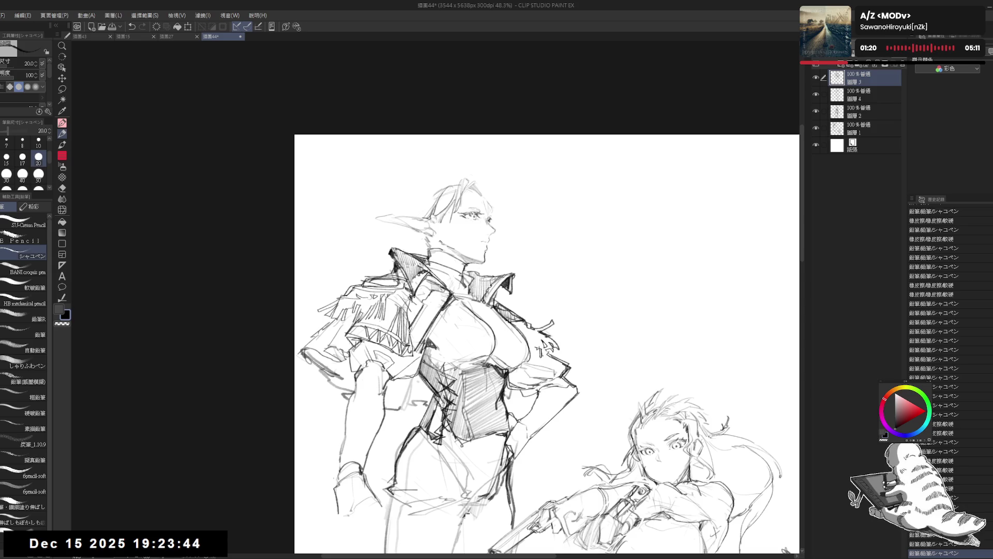
Erase the stray lines at the elf's neck
{"action": "left_click_drag", "start_coordinate": [451, 238], "coordinate": [429, 256]}
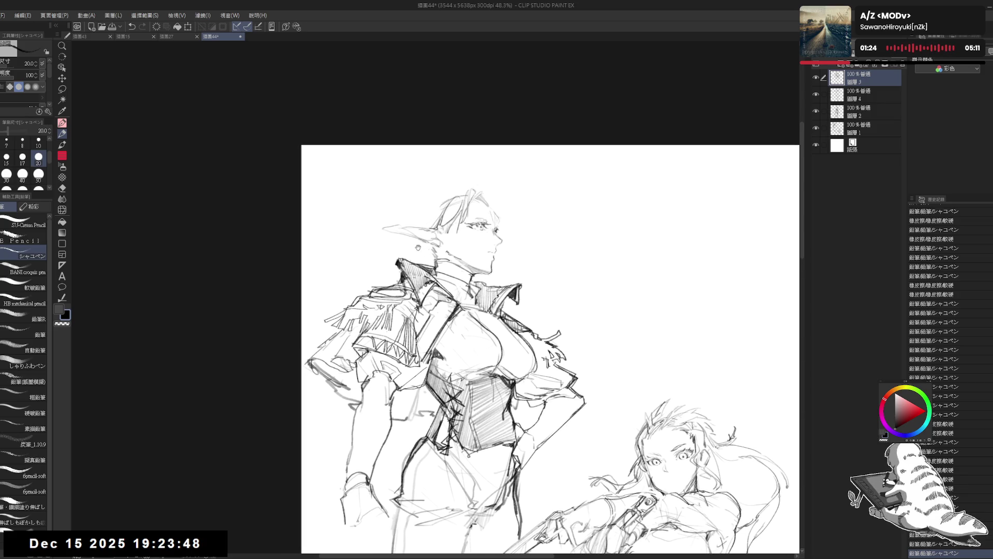
{"action": "key", "text": "e"}
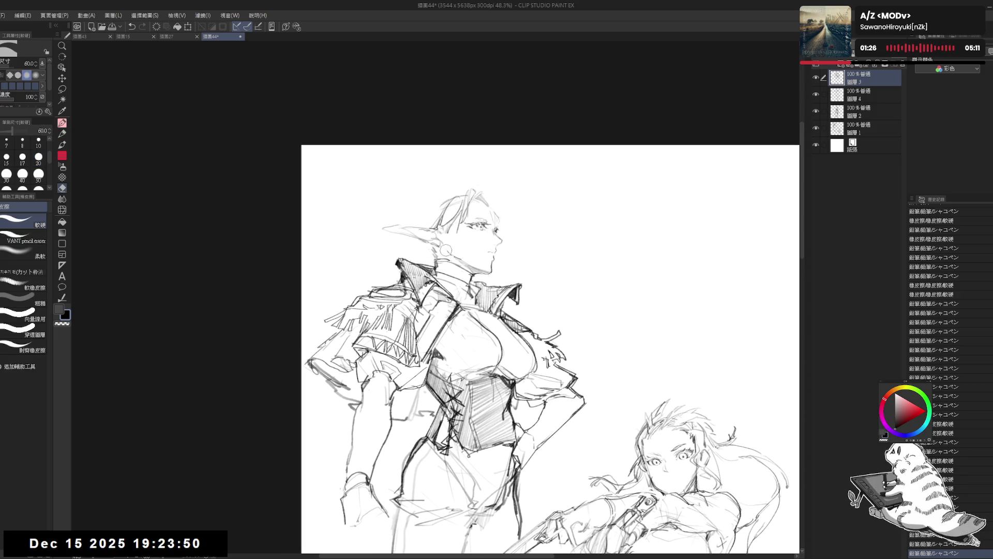
{"action": "left_click_drag", "start_coordinate": [455, 254], "coordinate": [440, 244]}
{"action": "key", "text": "p"}
{"action": "key", "text": "e"}
{"action": "key", "text": "p"}
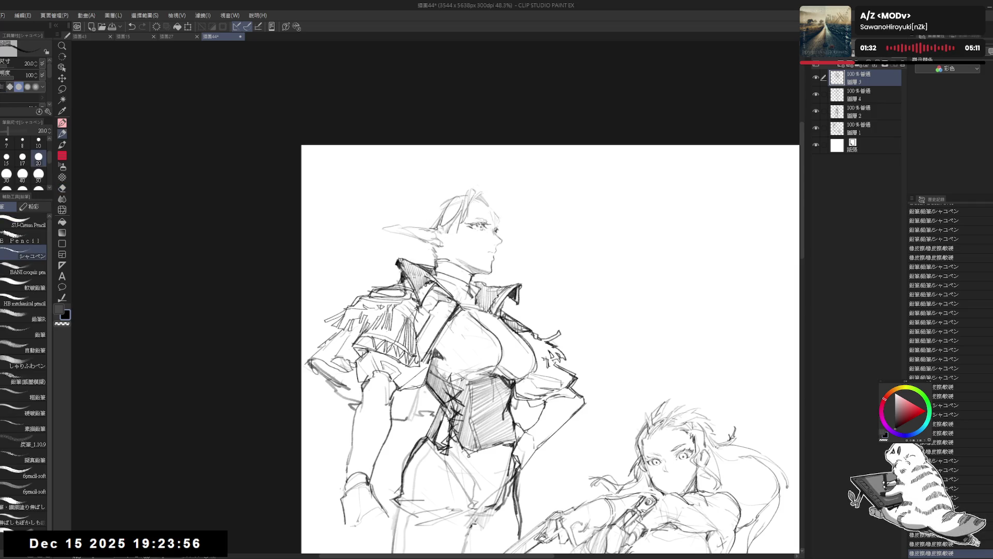
Add short strokes near the elf's face, comparing them with undo and redo
{"action": "left_click_drag", "start_coordinate": [477, 236], "coordinate": [489, 223]}
{"action": "key", "text": "e"}
{"action": "key", "text": "p"}
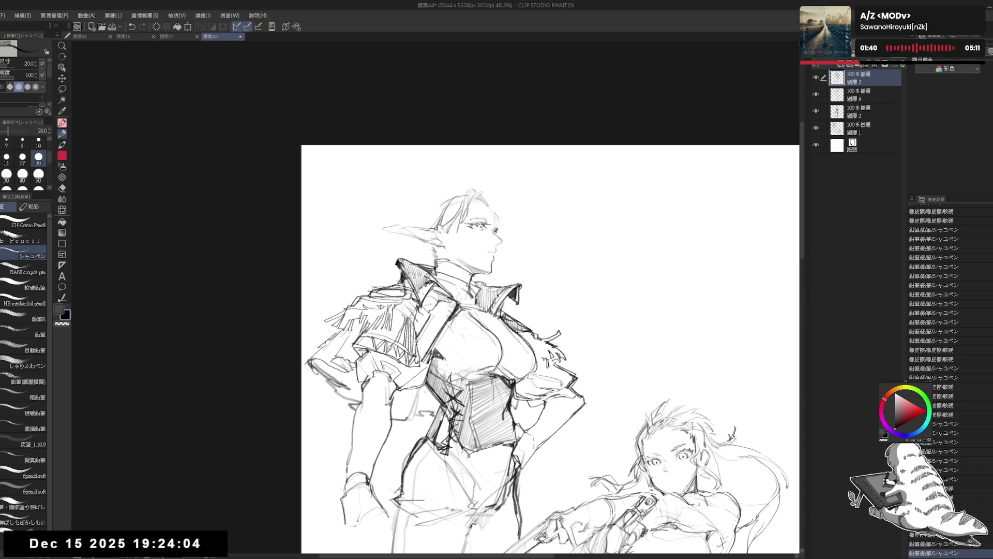
{"action": "key", "text": "ctrl+z"}
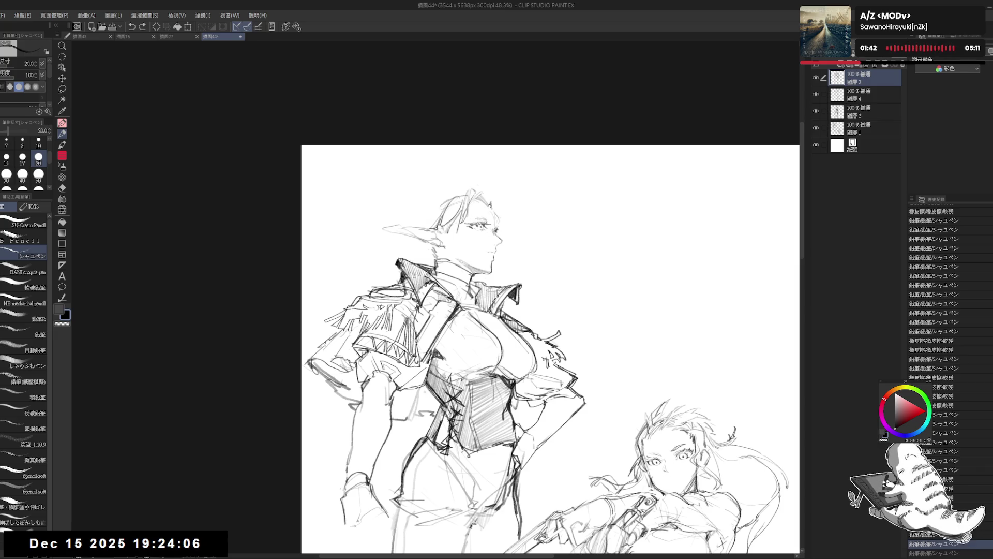
{"action": "key", "text": "ctrl+y"}
{"action": "key", "text": "ctrl+z"}
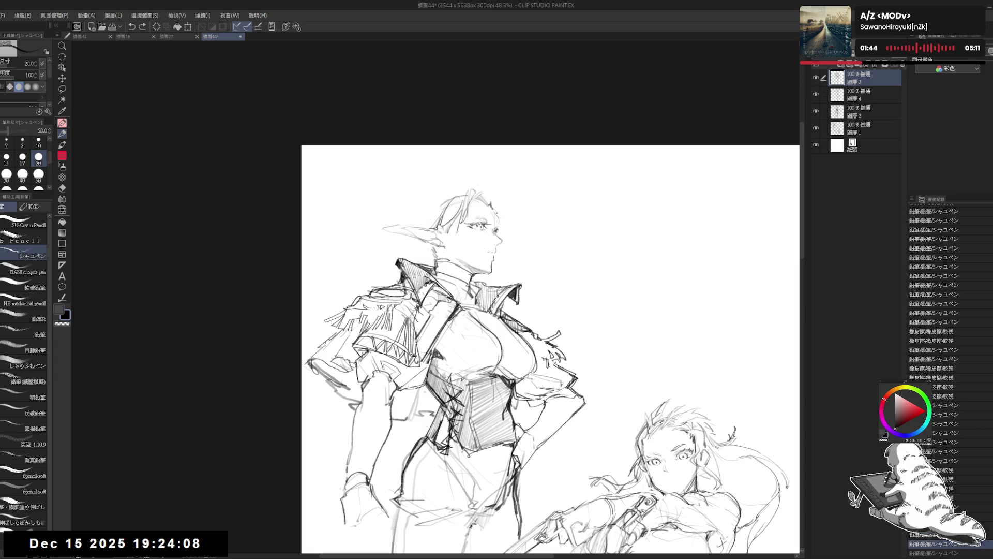
{"action": "key", "text": "ctrl+y"}
{"action": "mouse_move", "coordinate": [495, 208]}
{"action": "left_mouse_down"}
{"action": "mouse_move", "coordinate": [504, 235]}
{"action": "mouse_move", "coordinate": [495, 219]}
{"action": "left_mouse_up"}
{"action": "key", "text": "ctrl+z"}
{"action": "key", "text": "ctrl+z"}
{"action": "key", "text": "ctrl+y"}
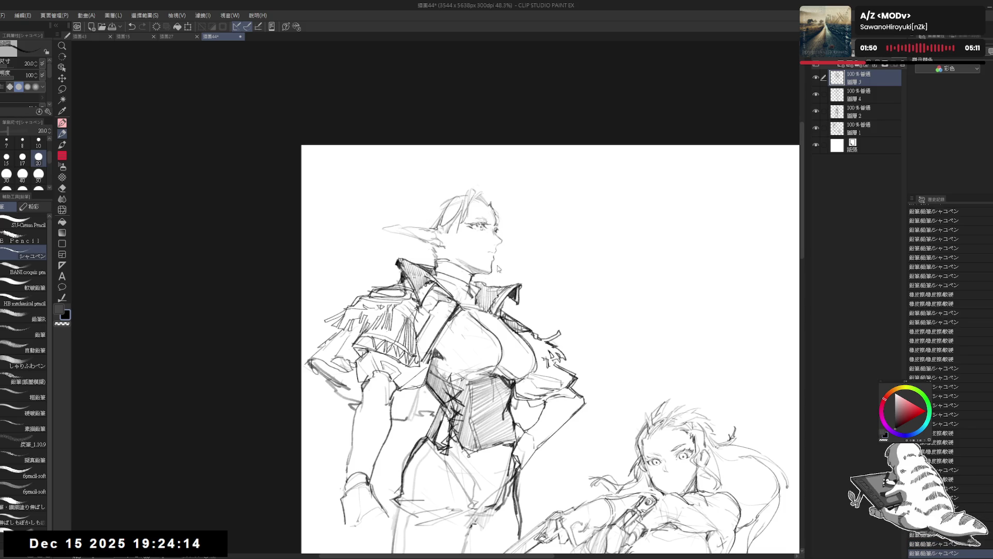
Mirror the view to check, then redraw the elf's cheek, jaw and eye lines
{"action": "key", "text": "h"}
{"action": "key", "text": "h"}
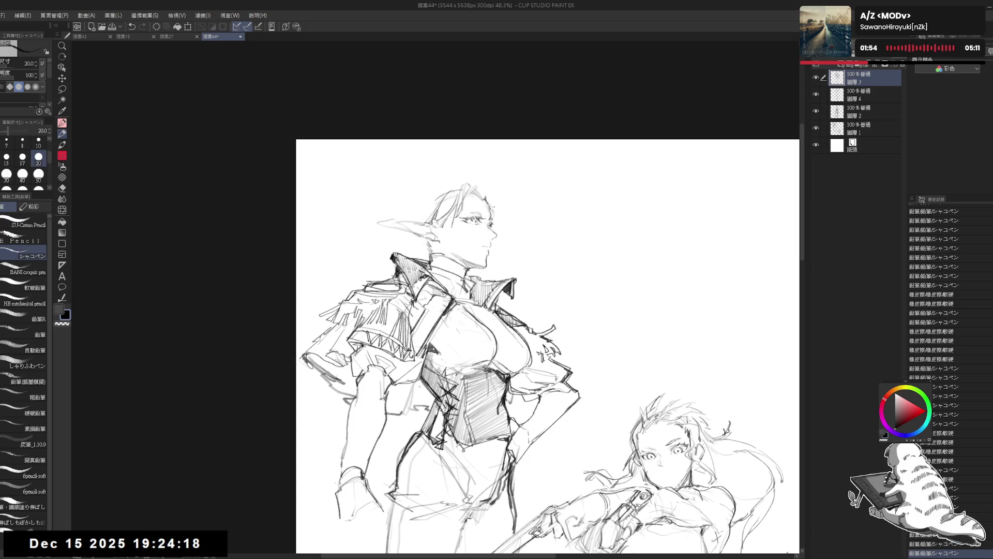
{"action": "key", "text": "ctrl+z"}
{"action": "left_click_drag", "start_coordinate": [498, 214], "coordinate": [505, 259]}
{"action": "left_click_drag", "start_coordinate": [495, 216], "coordinate": [500, 224]}
{"action": "left_click_drag", "start_coordinate": [497, 222], "coordinate": [480, 234]}
{"action": "key", "text": "e"}
{"action": "key", "text": "p"}
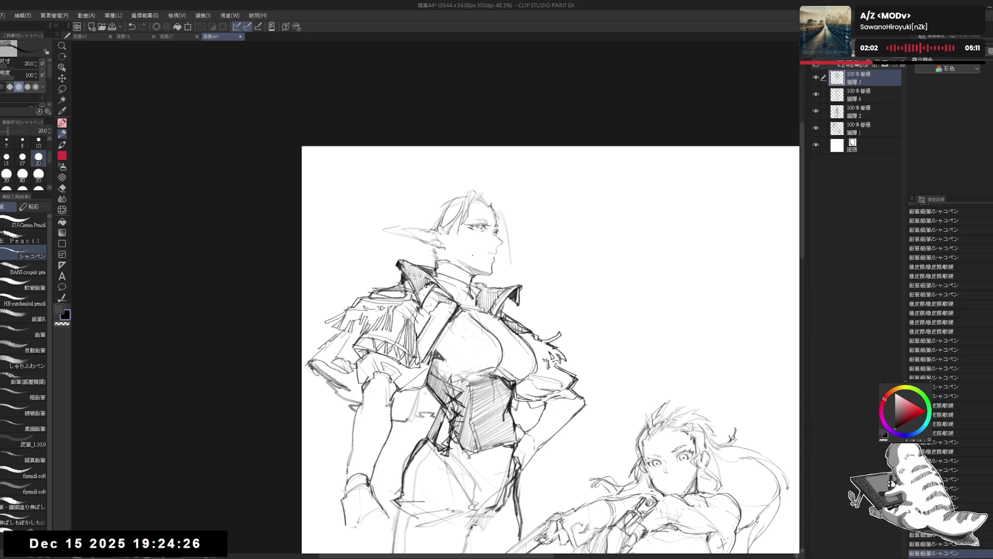
Erase stray lines near the face and try a vertical line beside it
{"action": "key", "text": "e"}
{"action": "left_click_drag", "start_coordinate": [501, 223], "coordinate": [507, 260]}
{"action": "key", "text": "p"}
{"action": "key", "text": "ctrl+z"}
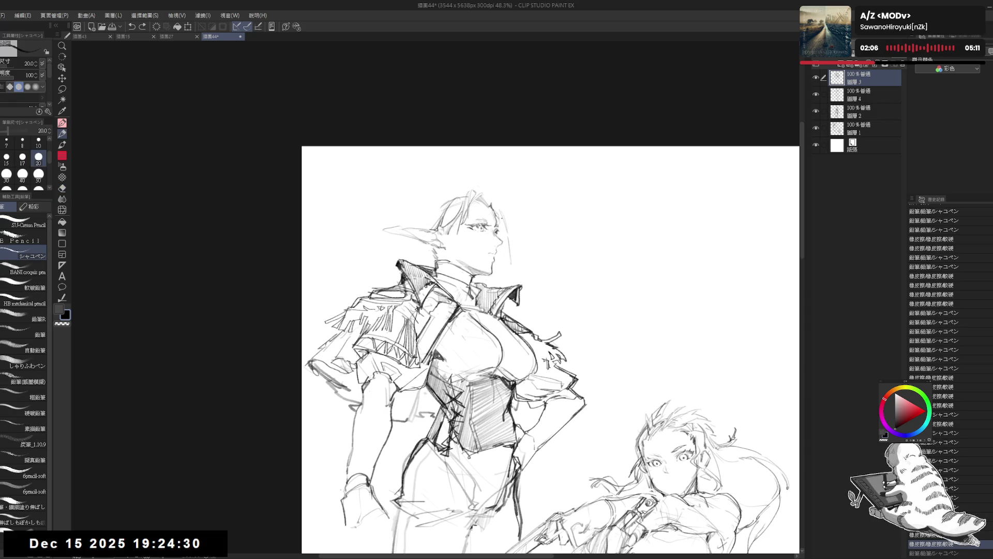
{"action": "left_click_drag", "start_coordinate": [502, 219], "coordinate": [504, 264]}
{"action": "key", "text": "ctrl+z"}
{"action": "key", "text": "e"}
{"action": "left_click_drag", "start_coordinate": [505, 226], "coordinate": [504, 264]}
Undo the vertical stroke beside the face and recentre the view on the elf
{"action": "key", "text": "p"}
{"action": "key", "text": "ctrl+z"}
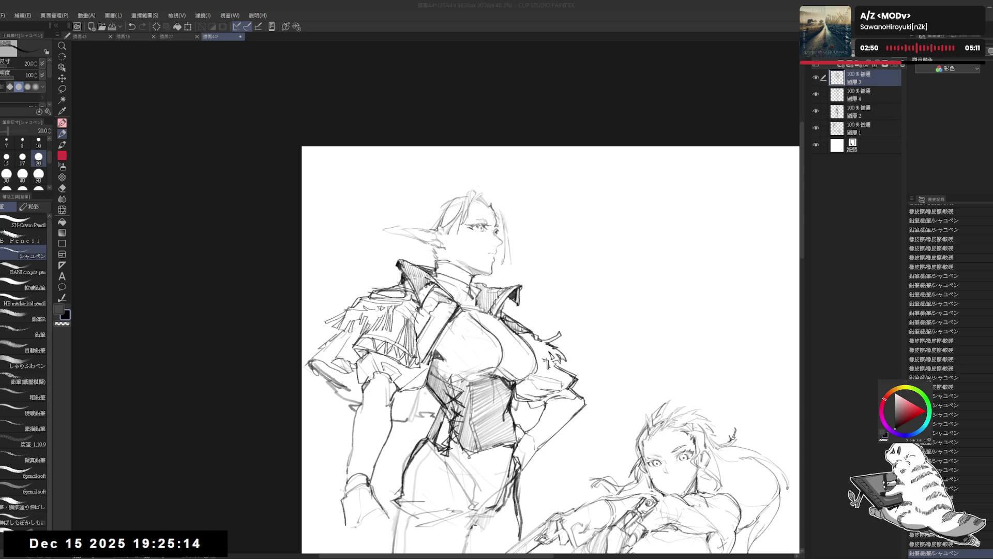
{"action": "left_click_drag", "start_coordinate": [492, 239], "coordinate": [462, 234]}
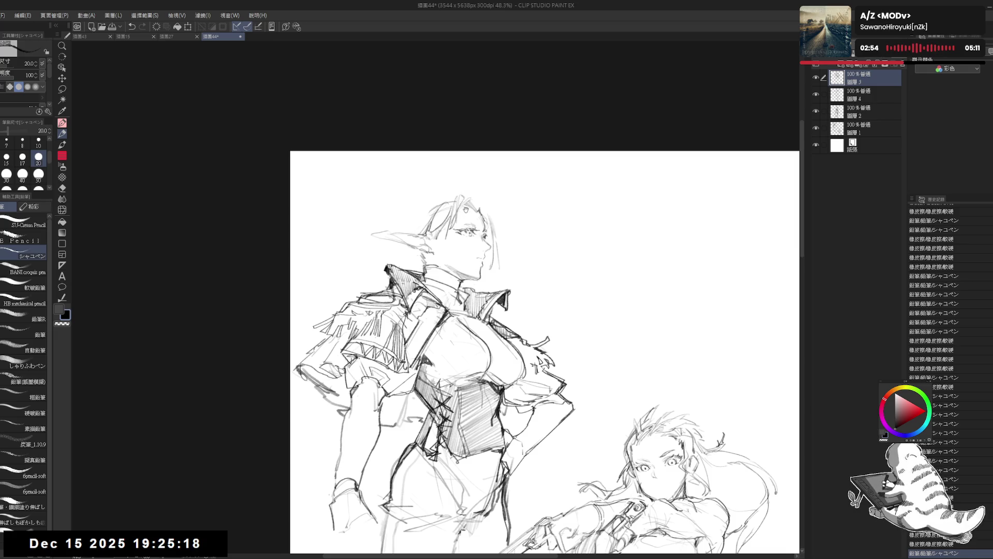
Lighten the elf's collar lines with the eraser and add short pencil strokes there
{"action": "left_click_drag", "start_coordinate": [488, 231], "coordinate": [491, 229]}
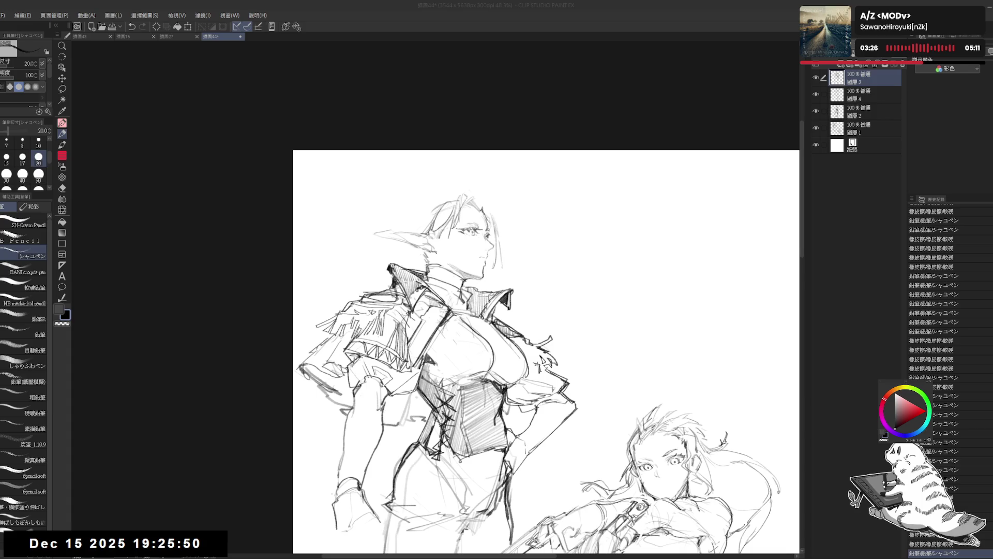
{"action": "left_click", "coordinate": [460, 55]}
{"action": "key", "text": "e"}
{"action": "mouse_move", "coordinate": [382, 278]}
{"action": "left_mouse_down"}
{"action": "mouse_move", "coordinate": [396, 256]}
{"action": "mouse_move", "coordinate": [391, 272]}
{"action": "left_mouse_up"}
{"action": "key", "text": "p"}
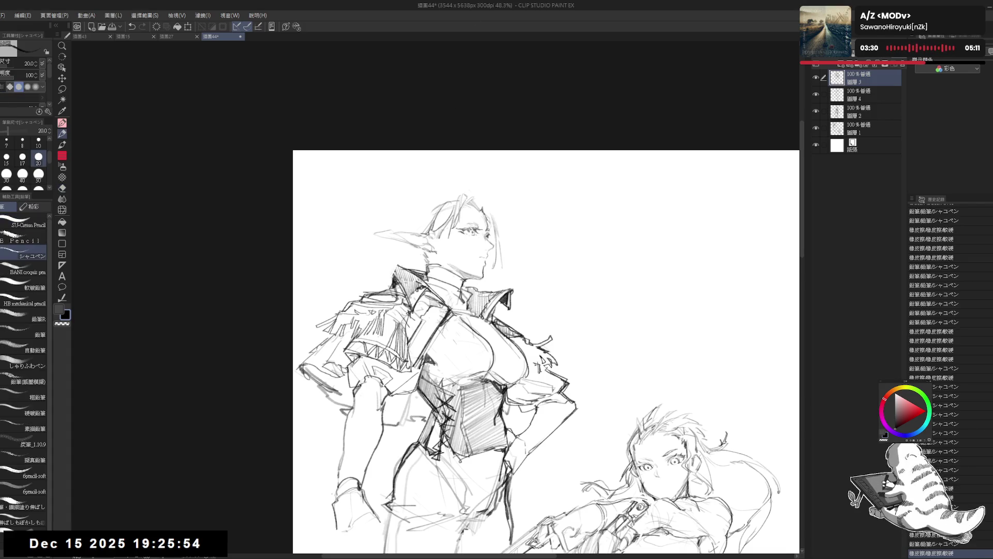
{"action": "key", "text": "ctrl+z"}
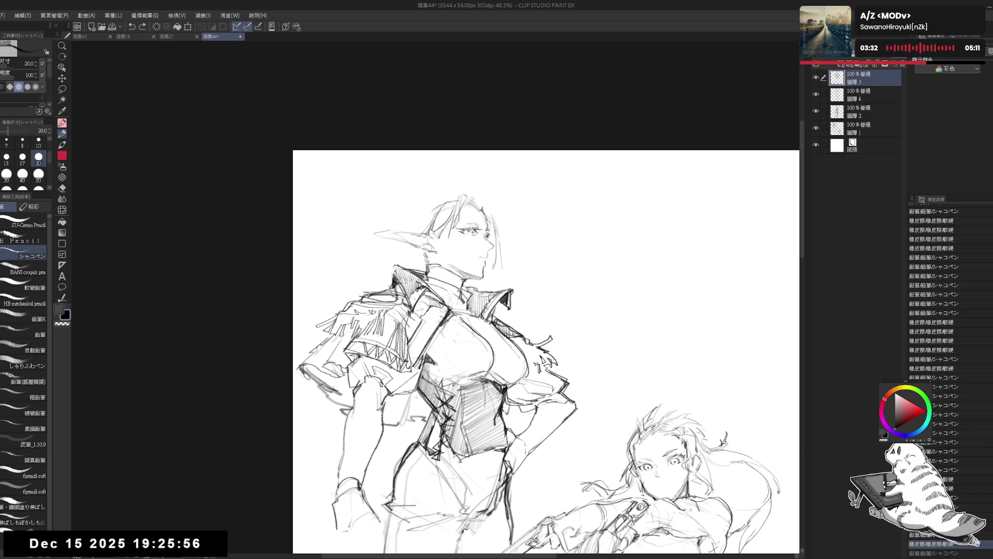
{"action": "key", "text": "ctrl+y"}
{"action": "mouse_move", "coordinate": [385, 280]}
{"action": "left_mouse_down"}
{"action": "mouse_move", "coordinate": [395, 291]}
{"action": "mouse_move", "coordinate": [426, 266]}
{"action": "left_mouse_up"}
{"action": "key", "text": "ctrl+z"}
Mirror the view to check, then erase small marks near the elf's face
{"action": "key", "text": "h"}
{"action": "key", "text": "h"}
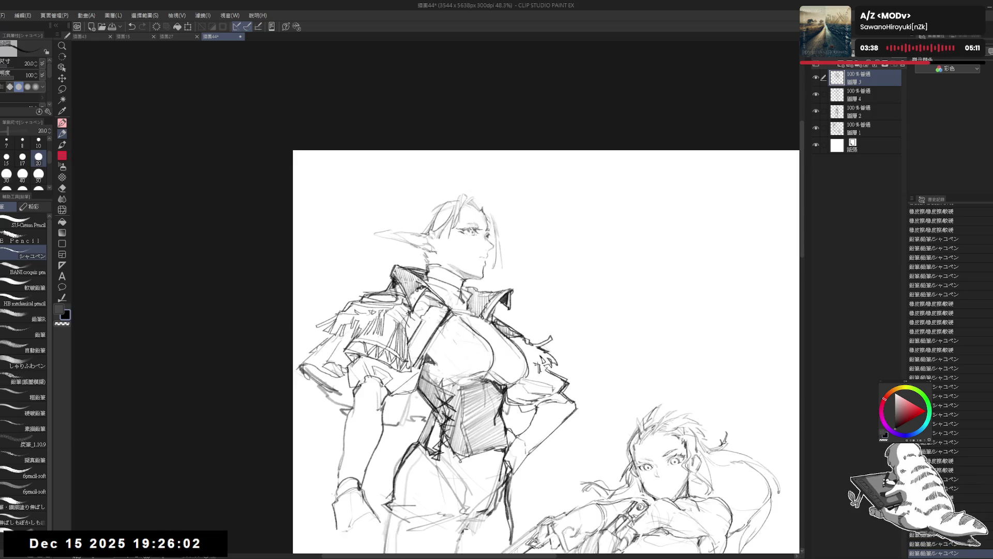
{"action": "key", "text": "e"}
{"action": "mouse_move", "coordinate": [471, 213]}
{"action": "left_mouse_down"}
{"action": "mouse_move", "coordinate": [483, 243]}
{"action": "mouse_move", "coordinate": [472, 250]}
{"action": "mouse_move", "coordinate": [458, 234]}
{"action": "mouse_move", "coordinate": [489, 244]}
{"action": "left_mouse_up"}
{"action": "key", "text": "p"}
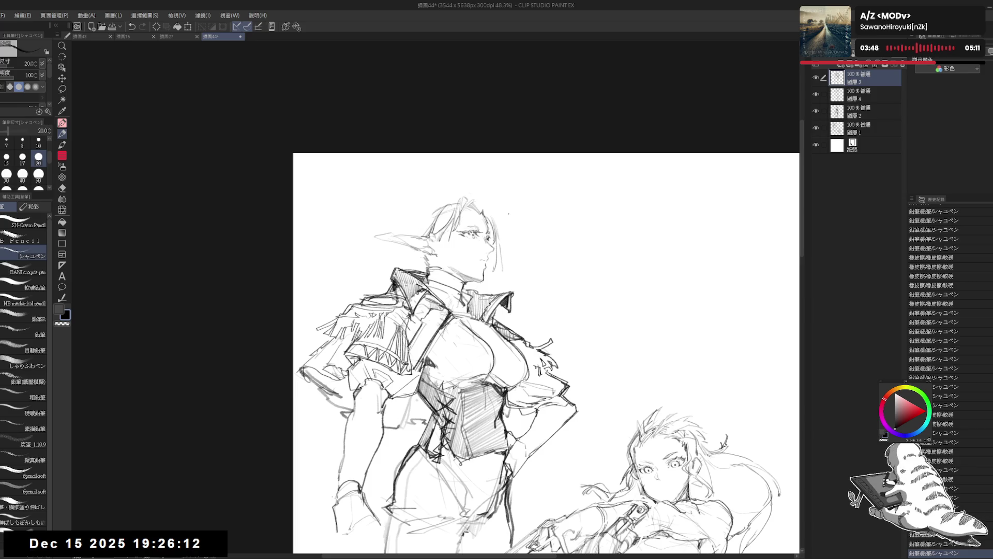
{"action": "scroll", "coordinate": [500, 216], "scroll_direction": "down", "scroll_amount": 2}
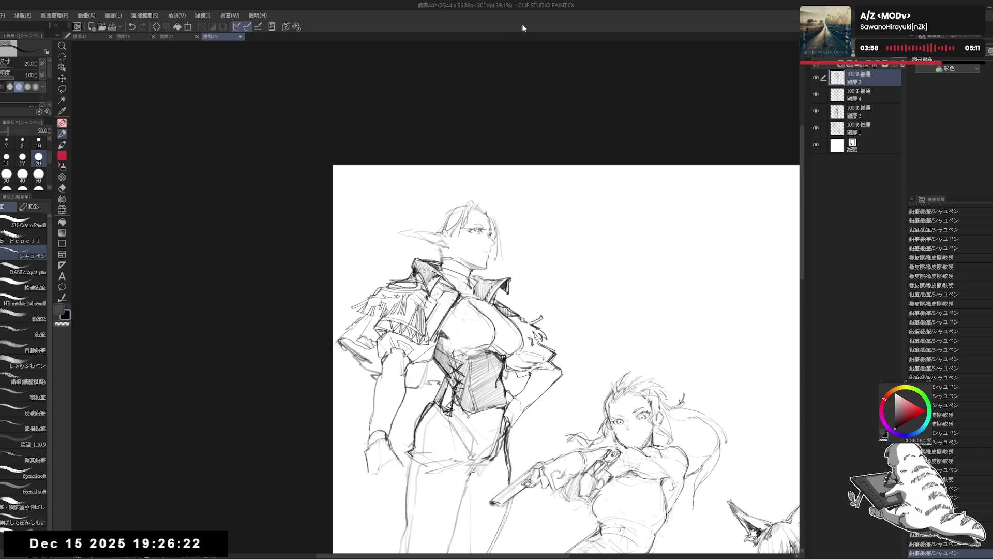
{"action": "scroll", "coordinate": [523, 27], "scroll_direction": "up", "scroll_amount": 3}
Tilt the canvas, draw a strand down the left of the elf's hair, then reset rotation
{"action": "left_click_drag", "start_coordinate": [517, 310], "coordinate": [466, 388]}
{"action": "key", "text": "p"}
{"action": "left_click_drag", "start_coordinate": [433, 234], "coordinate": [432, 259]}
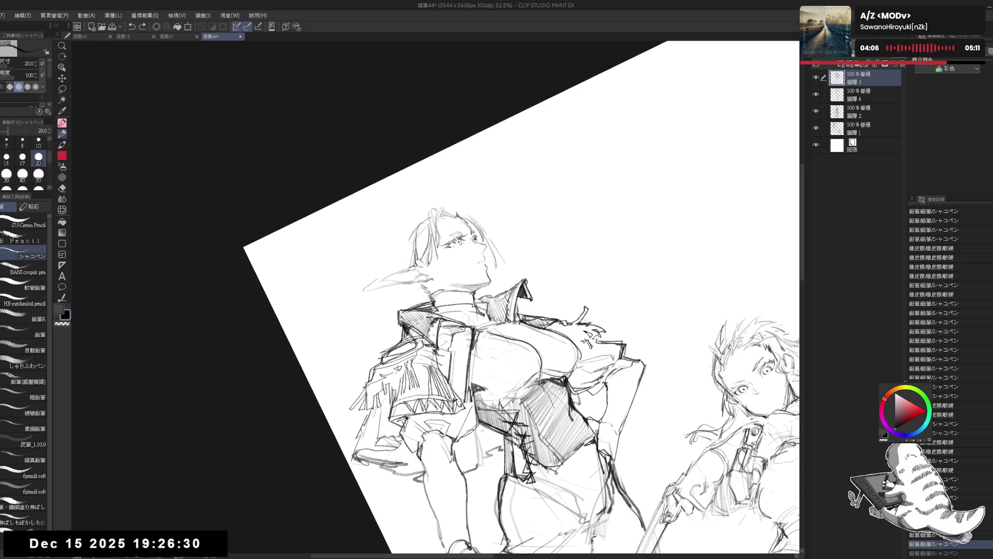
{"action": "key", "text": "ctrl+y"}
{"action": "key", "text": "ctrl+z"}
{"action": "key", "text": "ctrl+y"}
{"action": "key", "text": "ctrl+at"}
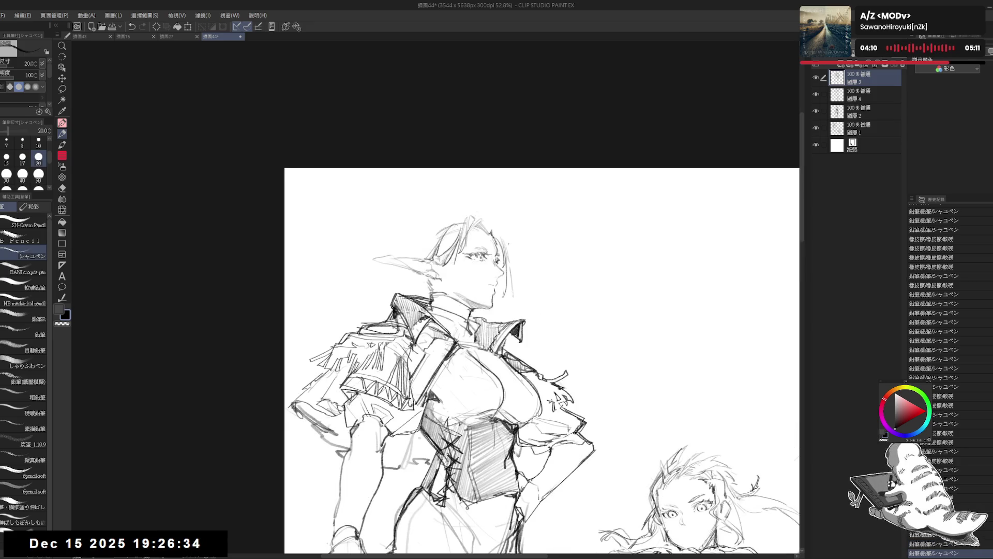
Sketch more strands along the left side of the hair, checking in a mirrored view
{"action": "mouse_move", "coordinate": [481, 223]}
{"action": "left_mouse_down"}
{"action": "mouse_move", "coordinate": [490, 234]}
{"action": "mouse_move", "coordinate": [474, 232]}
{"action": "mouse_move", "coordinate": [474, 250]}
{"action": "mouse_move", "coordinate": [494, 241]}
{"action": "mouse_move", "coordinate": [458, 226]}
{"action": "mouse_move", "coordinate": [437, 257]}
{"action": "left_mouse_up"}
{"action": "key", "text": "h"}
{"action": "key", "text": "h"}
{"action": "key", "text": "e"}
{"action": "key", "text": "p"}
{"action": "left_click_drag", "start_coordinate": [448, 225], "coordinate": [440, 234]}
{"action": "mouse_move", "coordinate": [439, 235]}
{"action": "left_mouse_down"}
{"action": "mouse_move", "coordinate": [435, 256]}
{"action": "mouse_move", "coordinate": [430, 245]}
{"action": "mouse_move", "coordinate": [439, 260]}
{"action": "left_mouse_up"}
{"action": "mouse_move", "coordinate": [440, 260]}
{"action": "left_mouse_down"}
{"action": "mouse_move", "coordinate": [431, 266]}
{"action": "mouse_move", "coordinate": [468, 265]}
{"action": "left_mouse_up"}
Add a stroke across the top of the hair, flipping the view to check it
{"action": "key", "text": "ctrl+at"}
{"action": "key", "text": "e"}
{"action": "key", "text": "p"}
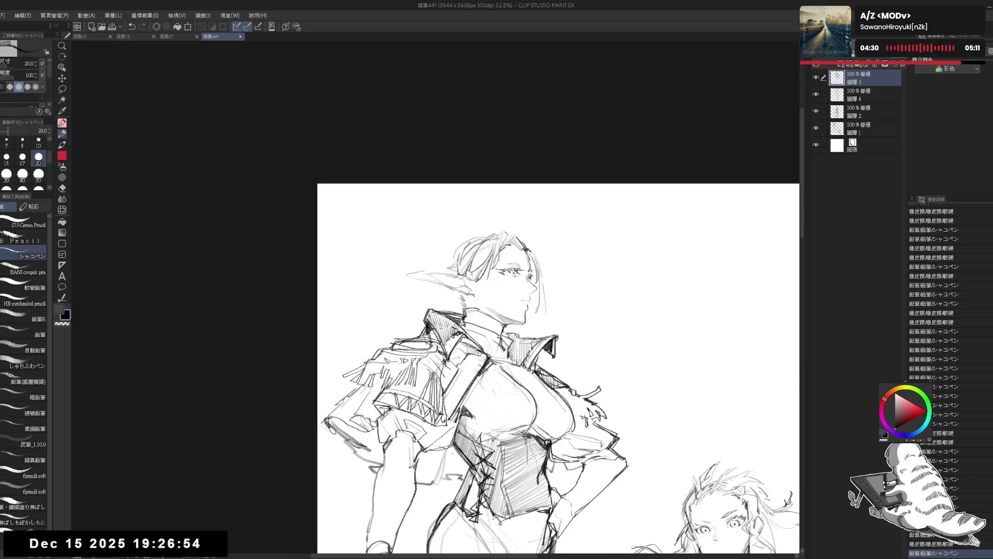
{"action": "key", "text": "h"}
{"action": "key", "text": "h"}
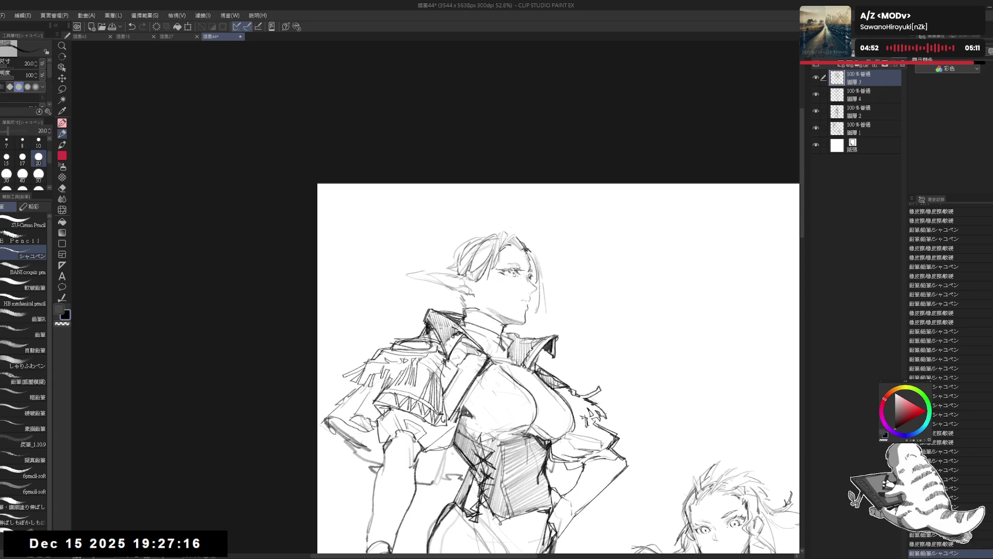
{"action": "left_click_drag", "start_coordinate": [456, 263], "coordinate": [473, 274]}
{"action": "key", "text": "e"}
{"action": "key", "text": "p"}
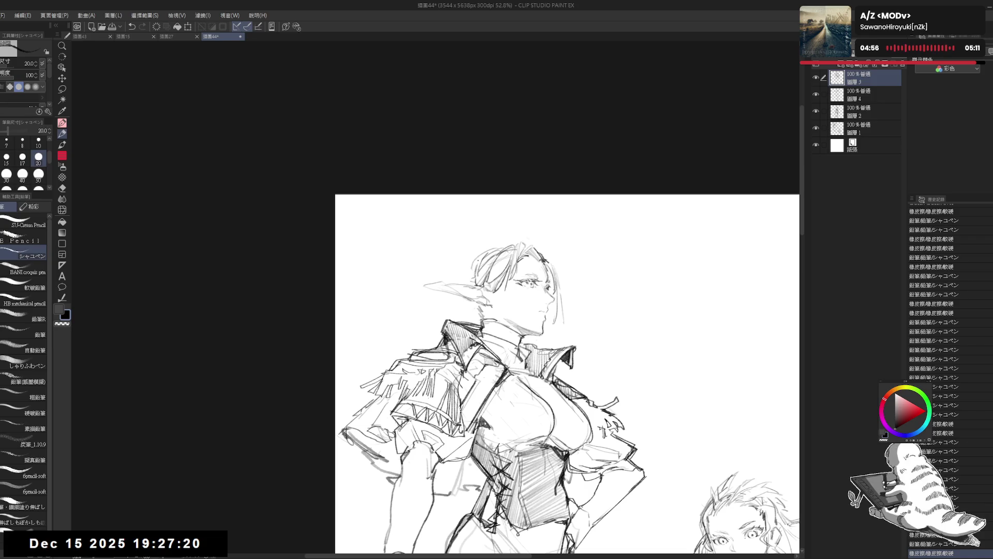
{"action": "mouse_move", "coordinate": [487, 250]}
{"action": "left_mouse_down"}
{"action": "mouse_move", "coordinate": [470, 269]}
{"action": "mouse_move", "coordinate": [506, 246]}
{"action": "left_mouse_up"}
{"action": "key", "text": "e"}
{"action": "key", "text": "p"}
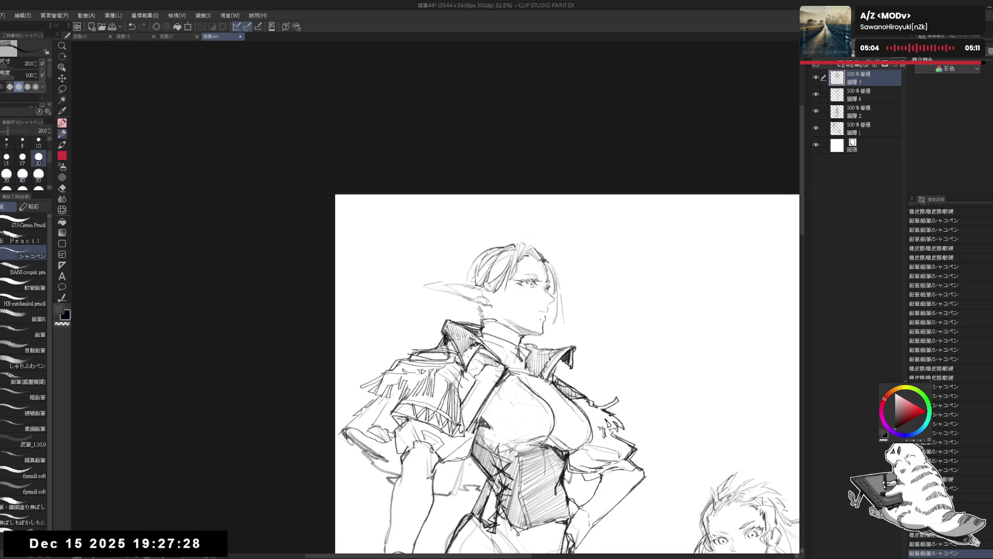
{"action": "key", "text": "h"}
{"action": "mouse_move", "coordinate": [422, 287]}
{"action": "left_mouse_down"}
{"action": "mouse_move", "coordinate": [470, 289]}
{"action": "mouse_move", "coordinate": [468, 305]}
{"action": "left_mouse_up"}
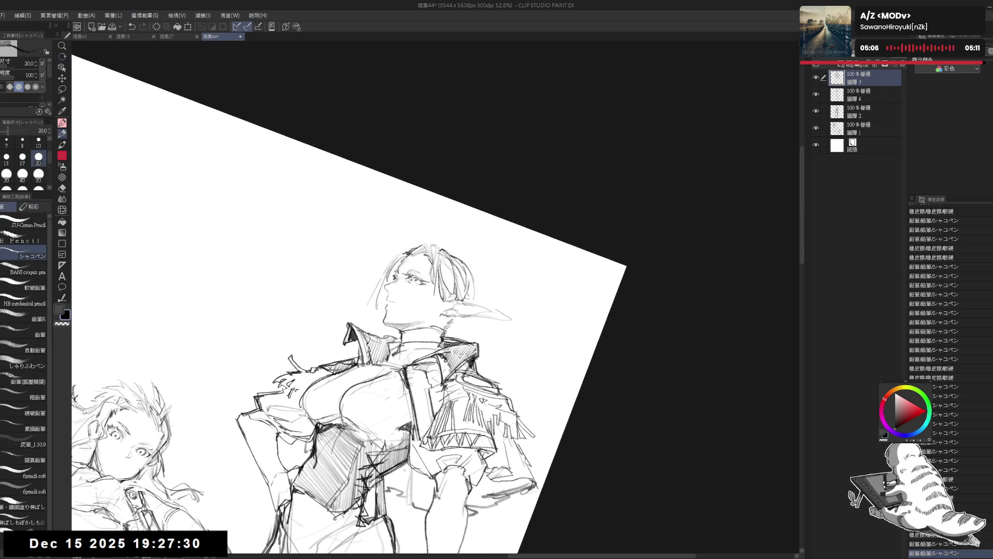
Keep the stroke beside the head and return the canvas upright and unmirrored
{"action": "key", "text": "ctrl+z"}
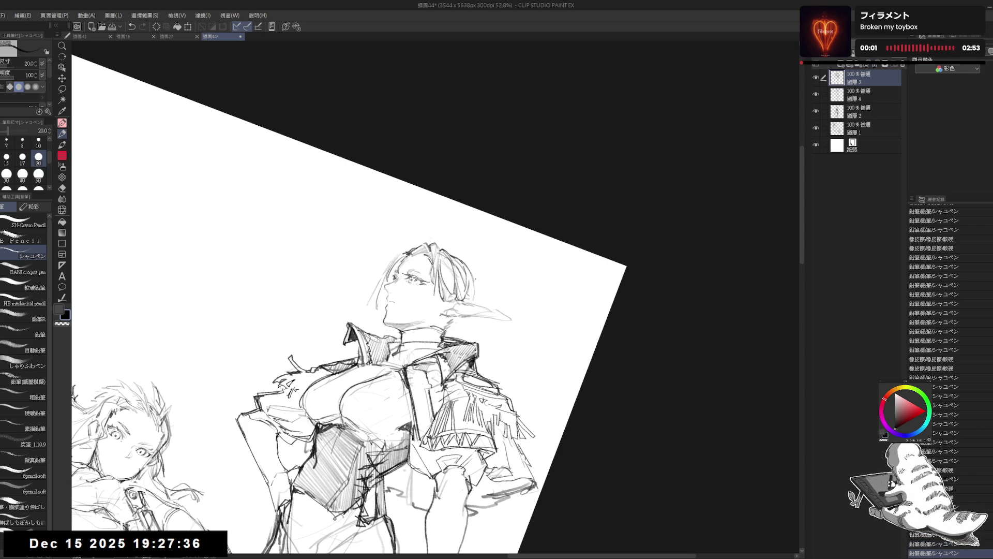
{"action": "key", "text": "ctrl+y"}
{"action": "key", "text": "ctrl+z"}
{"action": "key", "text": "ctrl+y"}
{"action": "key", "text": "ctrl+z"}
{"action": "key", "text": "ctrl+y"}
{"action": "key", "text": "at"}
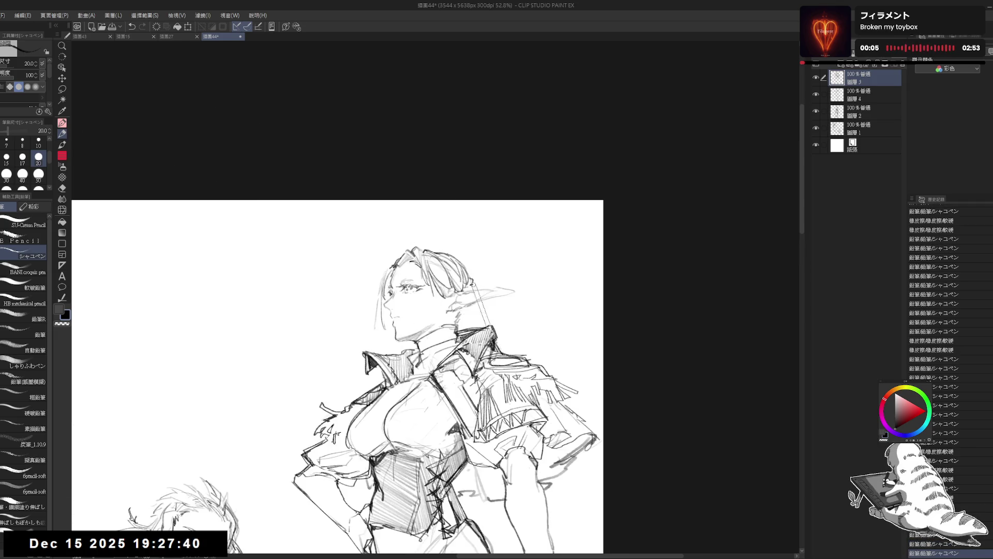
{"action": "key", "text": "h"}
Redraw strands on the left and top of the hair bun, discarding strokes near the ear
{"action": "mouse_move", "coordinate": [436, 271]}
{"action": "left_mouse_down"}
{"action": "mouse_move", "coordinate": [433, 293]}
{"action": "mouse_move", "coordinate": [428, 268]}
{"action": "mouse_move", "coordinate": [427, 279]}
{"action": "left_mouse_up"}
{"action": "key", "text": "e"}
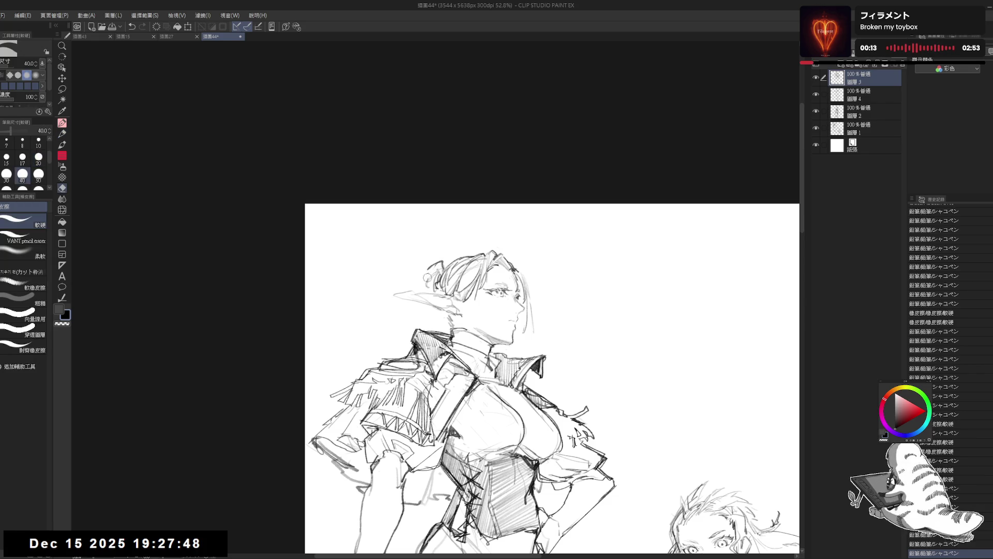
{"action": "key", "text": "p"}
{"action": "left_click_drag", "start_coordinate": [437, 262], "coordinate": [426, 285]}
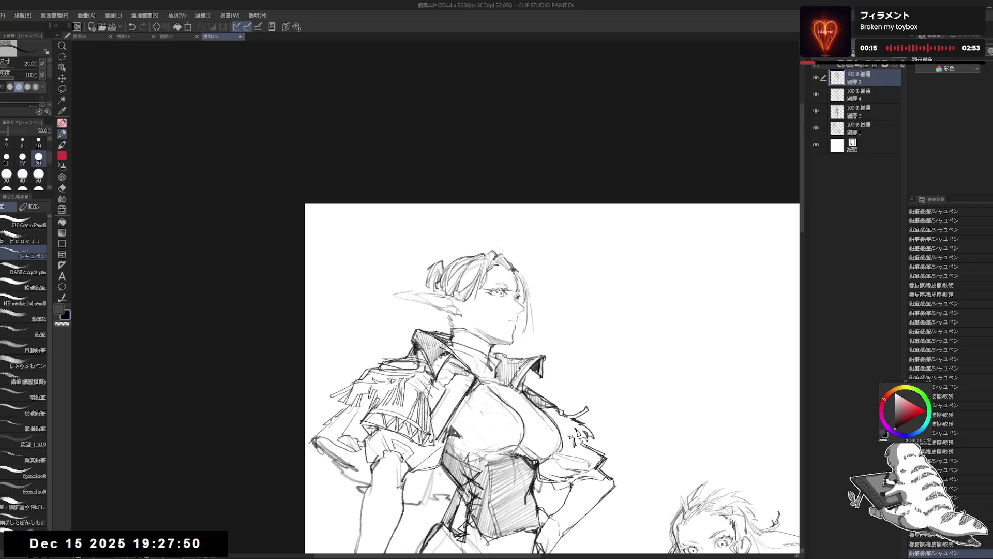
{"action": "left_click_drag", "start_coordinate": [445, 248], "coordinate": [443, 264]}
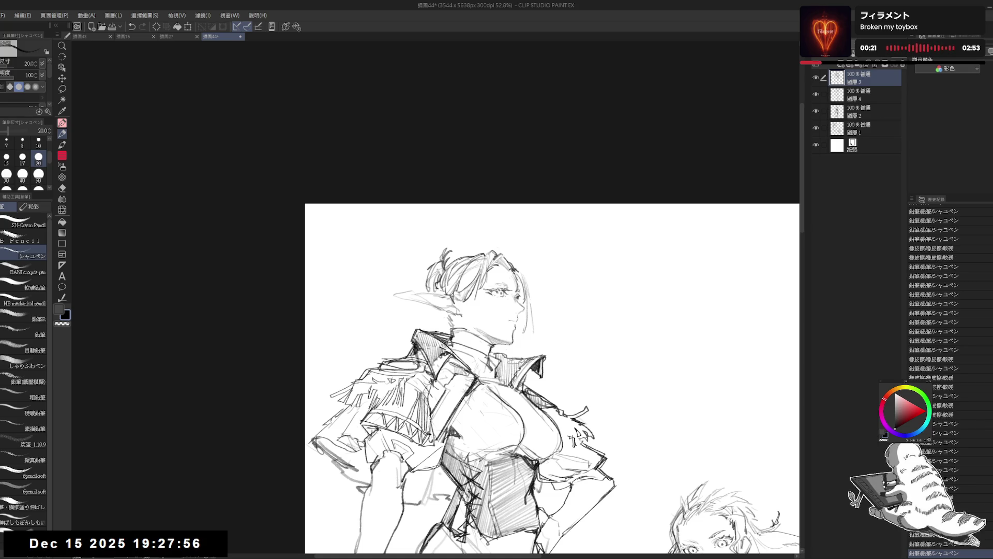
{"action": "left_click_drag", "start_coordinate": [468, 298], "coordinate": [454, 311]}
{"action": "key", "text": "ctrl+z"}
{"action": "key", "text": "ctrl+z"}
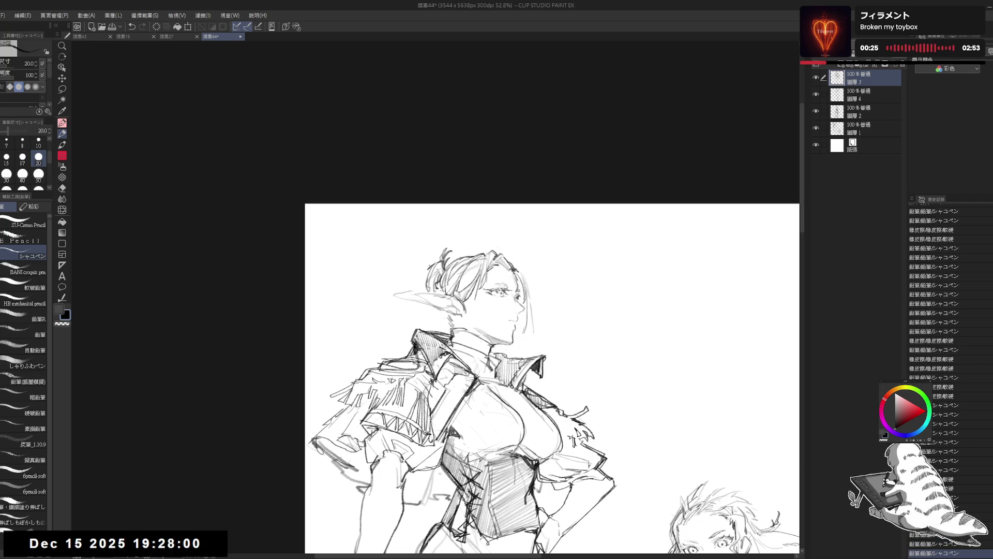
{"action": "left_click_drag", "start_coordinate": [439, 261], "coordinate": [420, 281]}
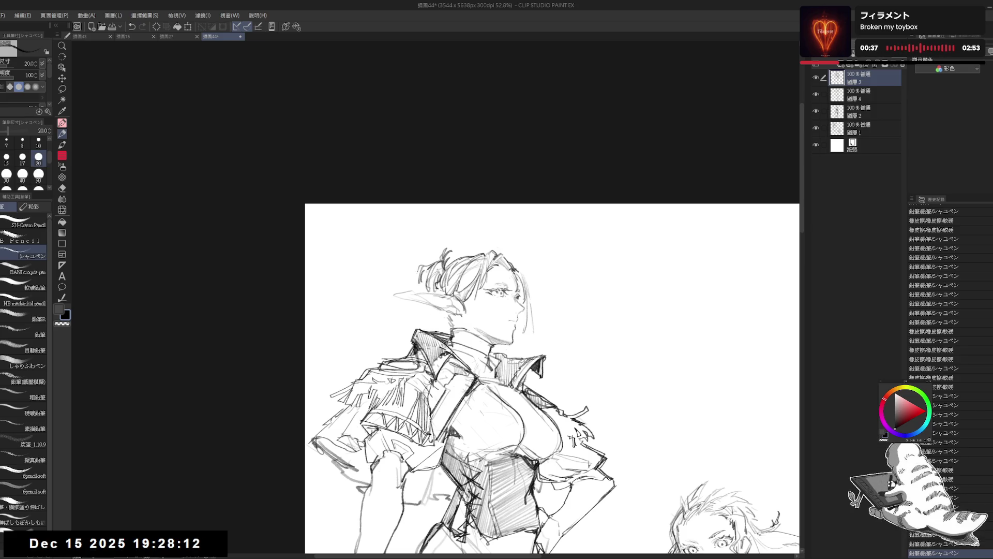
Add short strokes on the bun's upper left, checking with a mirrored view, then zoom out slightly
{"action": "key", "text": "e"}
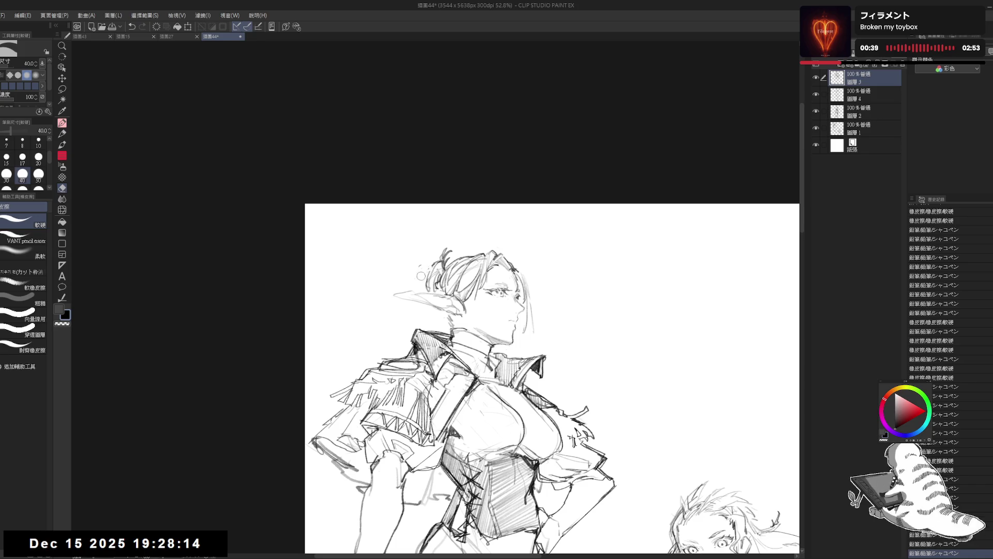
{"action": "key", "text": "p"}
{"action": "mouse_move", "coordinate": [434, 262]}
{"action": "left_mouse_down"}
{"action": "mouse_move", "coordinate": [419, 290]}
{"action": "mouse_move", "coordinate": [413, 272]}
{"action": "mouse_move", "coordinate": [413, 288]}
{"action": "mouse_move", "coordinate": [428, 288]}
{"action": "mouse_move", "coordinate": [418, 274]}
{"action": "mouse_move", "coordinate": [440, 262]}
{"action": "mouse_move", "coordinate": [406, 282]}
{"action": "left_mouse_up"}
{"action": "key", "text": "e"}
{"action": "key", "text": "p"}
{"action": "key", "text": "h"}
{"action": "key", "text": "h"}
{"action": "key", "text": "e"}
{"action": "key", "text": "p"}
{"action": "left_click_drag", "start_coordinate": [415, 280], "coordinate": [410, 288]}
{"action": "scroll", "coordinate": [409, 280], "scroll_direction": "down", "scroll_amount": 1}
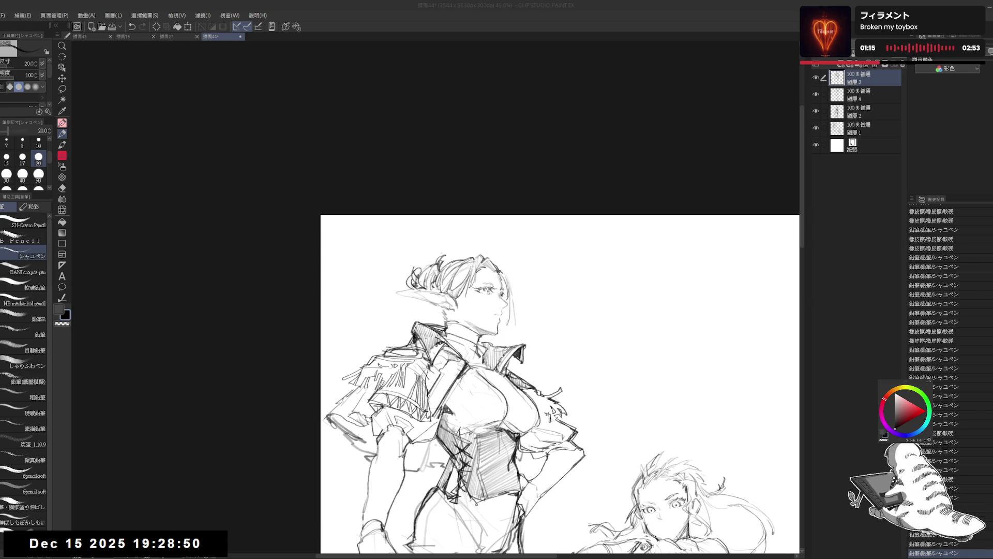
{"action": "left_click_drag", "start_coordinate": [495, 320], "coordinate": [477, 289]}
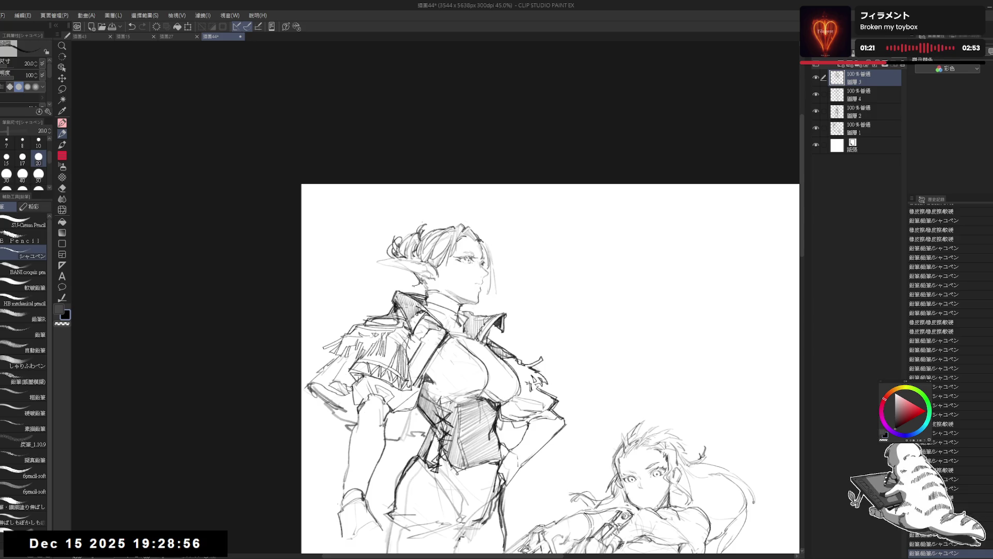
Hatch diagonal shading down the elf's hanging sleeve and side, then straighten the canvas
{"action": "key", "text": "ctrl+minus"}
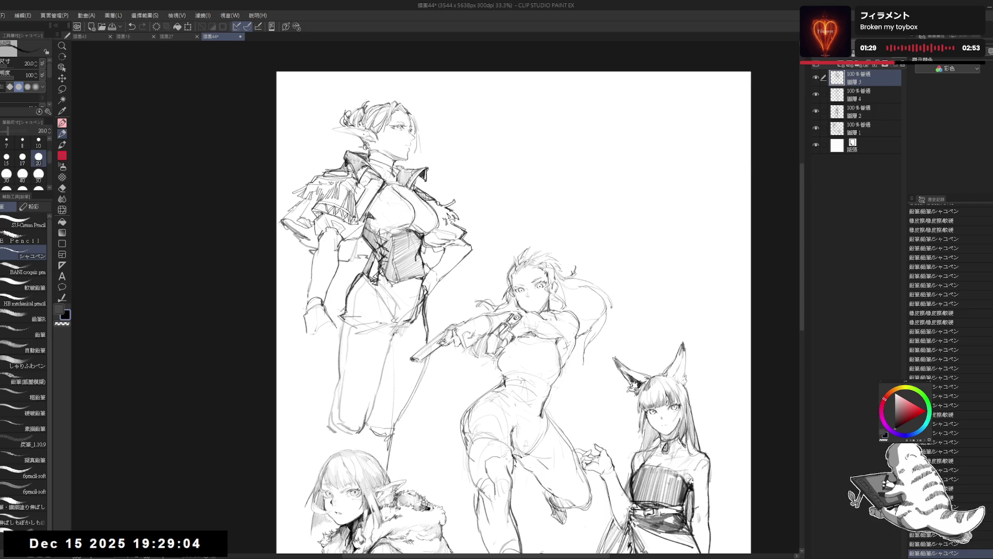
{"action": "left_click_drag", "start_coordinate": [319, 370], "coordinate": [390, 403]}
{"action": "left_click_drag", "start_coordinate": [364, 264], "coordinate": [358, 304]}
{"action": "mouse_move", "coordinate": [376, 268]}
{"action": "left_mouse_down"}
{"action": "mouse_move", "coordinate": [358, 313]}
{"action": "mouse_move", "coordinate": [373, 296]}
{"action": "left_mouse_up"}
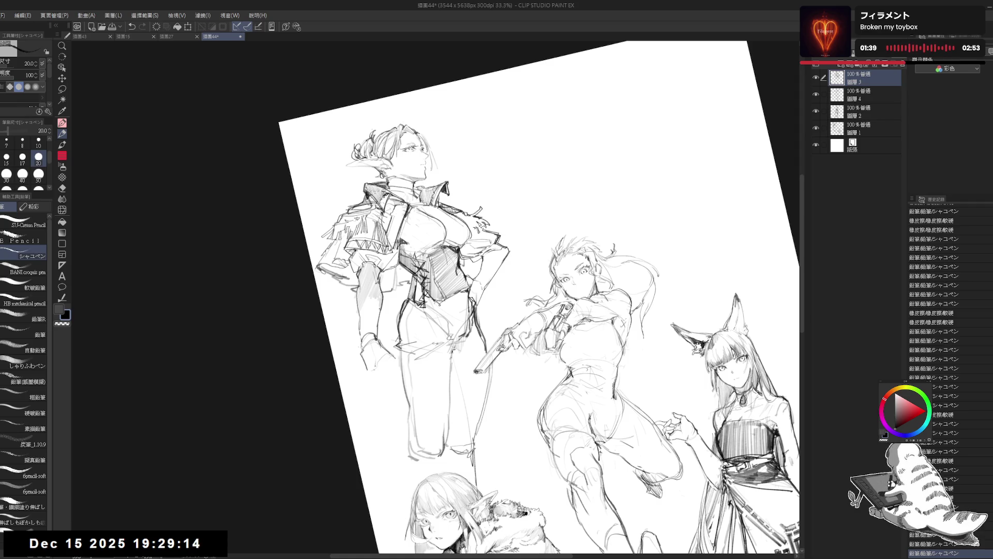
{"action": "left_click_drag", "start_coordinate": [364, 299], "coordinate": [360, 313]}
{"action": "left_click_drag", "start_coordinate": [372, 289], "coordinate": [360, 315]}
{"action": "left_click_drag", "start_coordinate": [374, 291], "coordinate": [362, 317]}
{"action": "left_click_drag", "start_coordinate": [372, 301], "coordinate": [364, 332]}
{"action": "left_click_drag", "start_coordinate": [376, 298], "coordinate": [372, 328]}
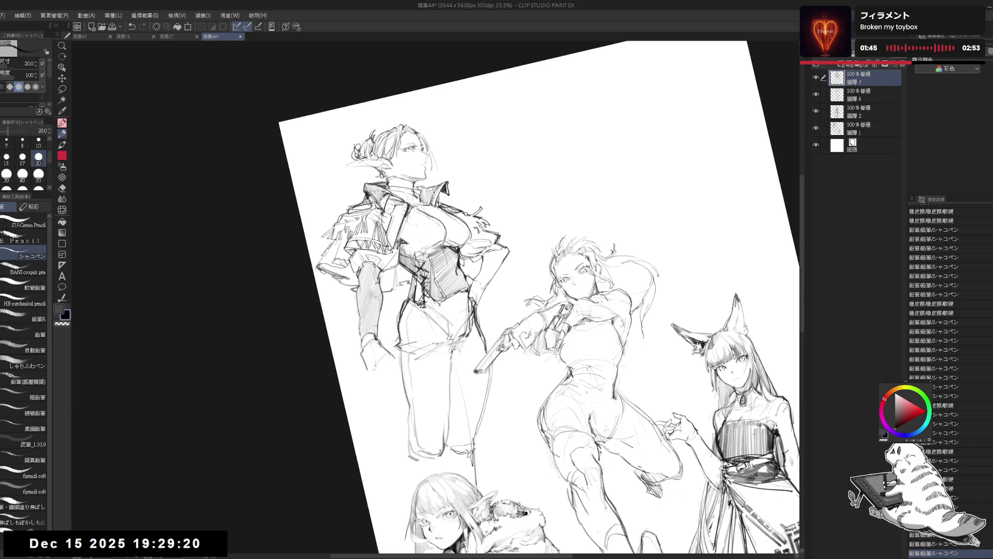
{"action": "key", "text": "ctrl+at"}
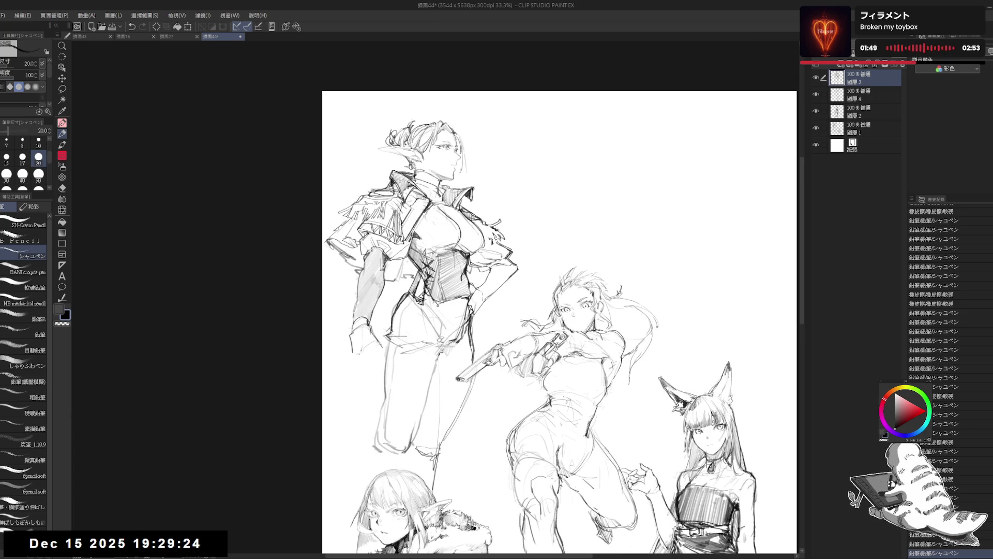
Mirror the canvas to check proportions, then add short pencil correction strokes on the elf's arm
{"action": "key", "text": "h"}
{"action": "key", "text": "h"}
{"action": "key", "text": "e"}
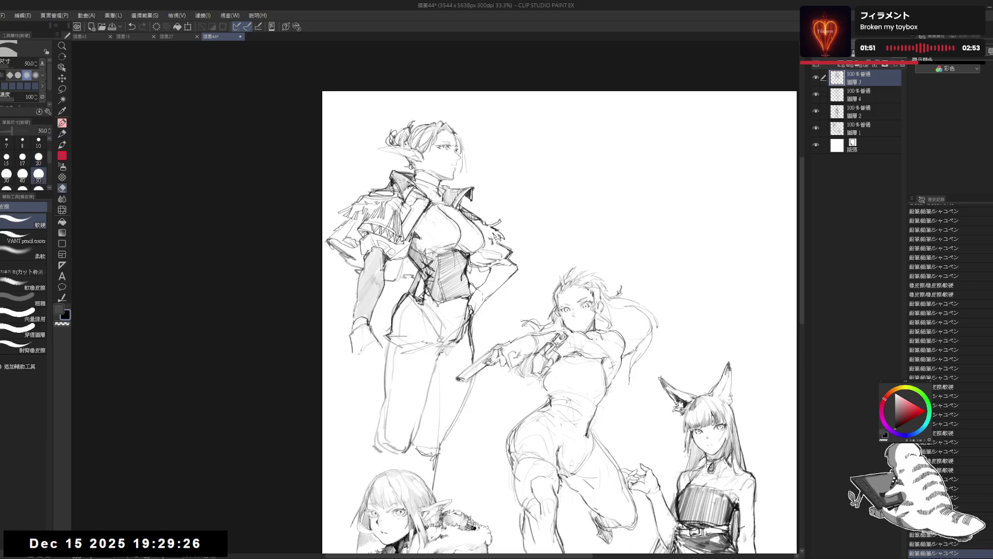
{"action": "key", "text": "p"}
{"action": "left_click_drag", "start_coordinate": [383, 266], "coordinate": [383, 288]}
{"action": "left_click", "coordinate": [338, 374]}
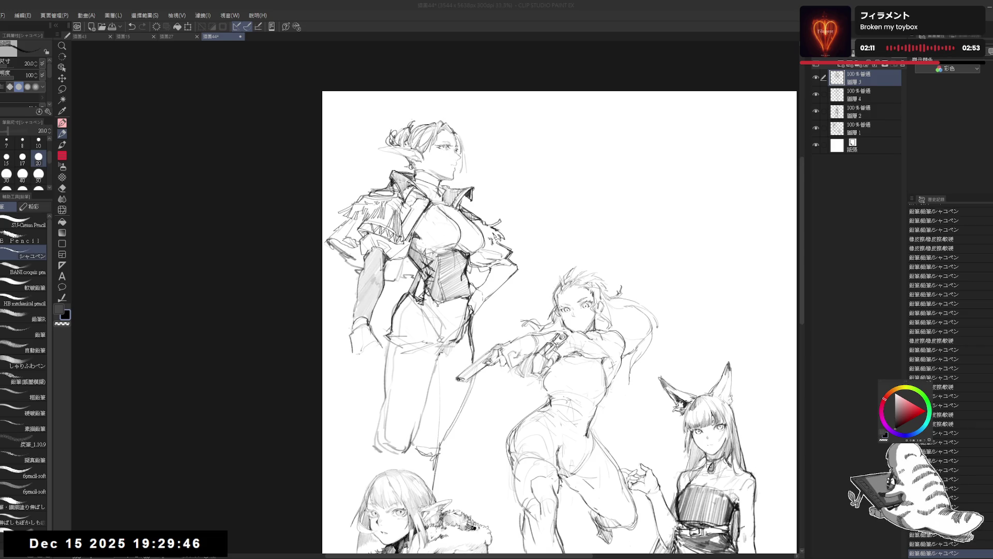
{"action": "left_click", "coordinate": [357, 340]}
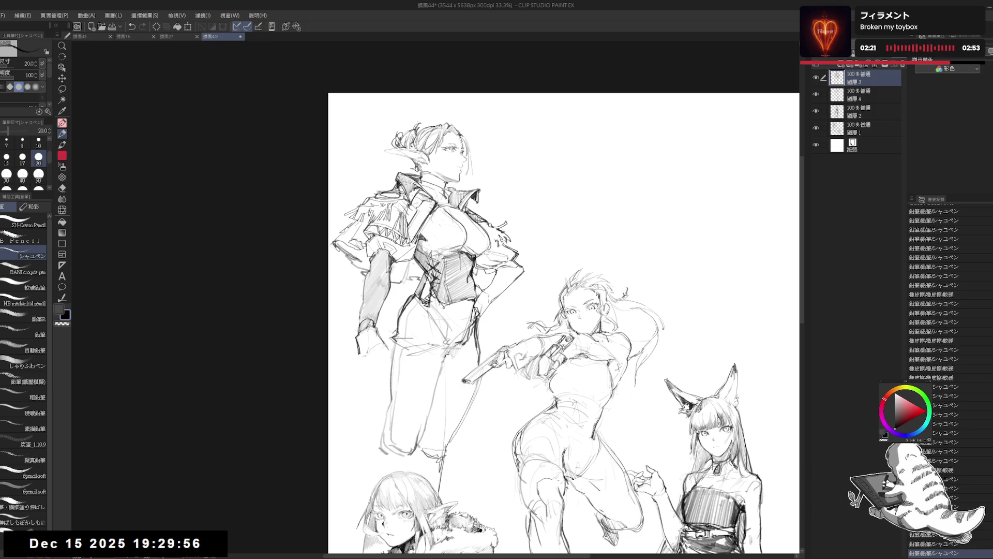
Mirror the view again, add a short line along the arm, then undo the latest glove strokes
{"action": "key", "text": "h"}
{"action": "key", "text": "h"}
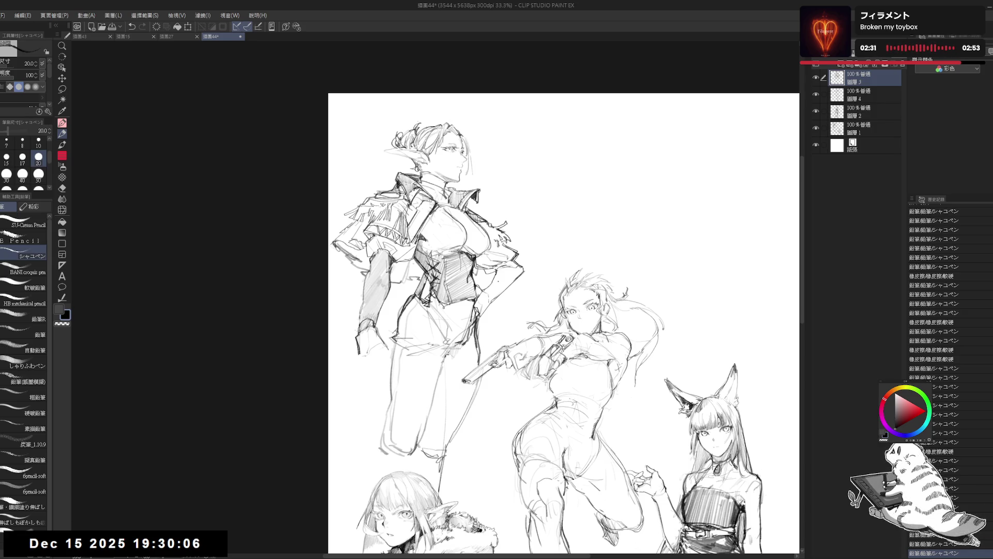
{"action": "mouse_move", "coordinate": [368, 326]}
{"action": "left_mouse_down"}
{"action": "mouse_move", "coordinate": [381, 325]}
{"action": "mouse_move", "coordinate": [375, 352]}
{"action": "left_mouse_up"}
{"action": "left_click_drag", "start_coordinate": [375, 331], "coordinate": [381, 353]}
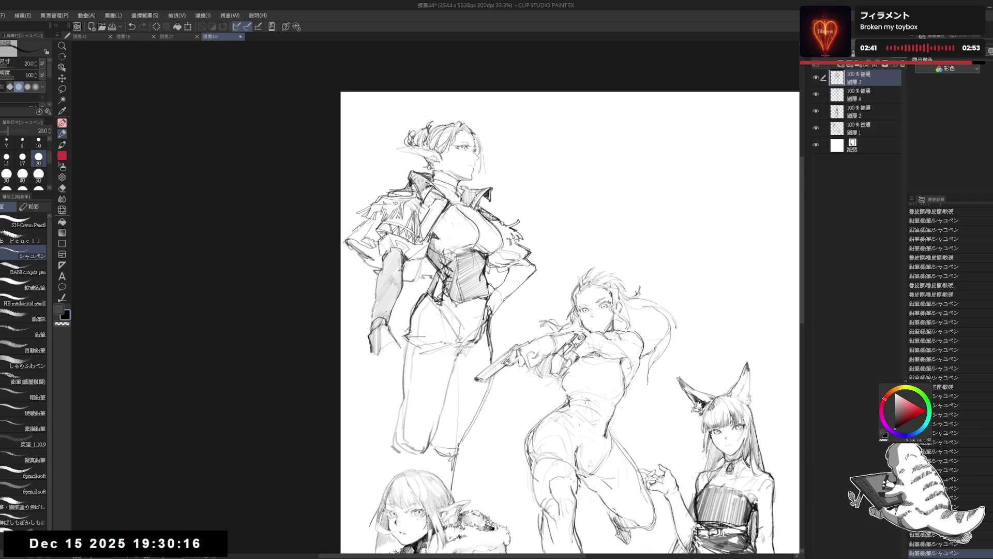
{"action": "mouse_move", "coordinate": [395, 376]}
{"action": "left_mouse_down"}
{"action": "mouse_move", "coordinate": [416, 375]}
{"action": "mouse_move", "coordinate": [408, 321]}
{"action": "left_mouse_up"}
{"action": "scroll", "coordinate": [417, 375], "scroll_direction": "up", "scroll_amount": 2}
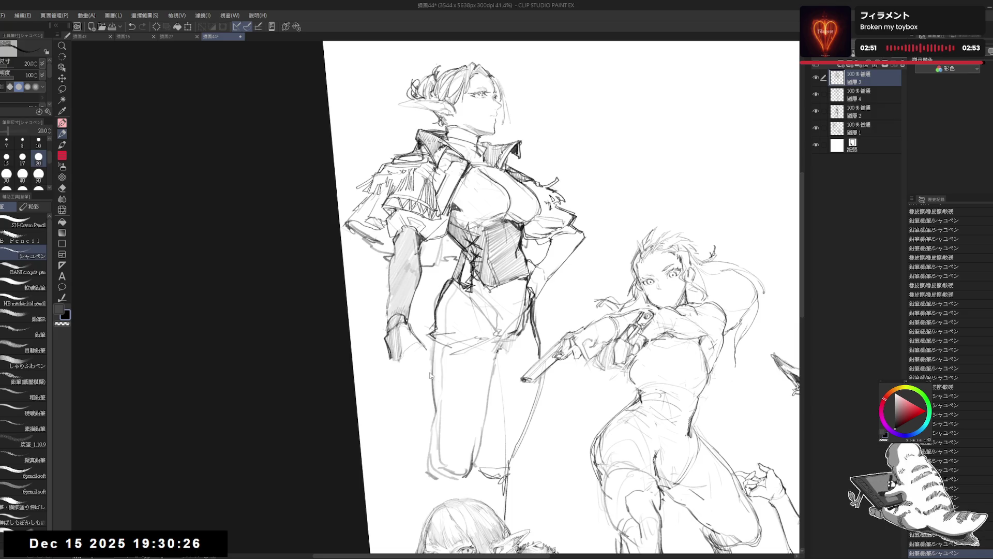
{"action": "key", "text": "ctrl+z"}
{"action": "key", "text": "ctrl+z"}
{"action": "key", "text": "ctrl+z"}
{"action": "key", "text": "ctrl+z"}
{"action": "key", "text": "ctrl+z"}
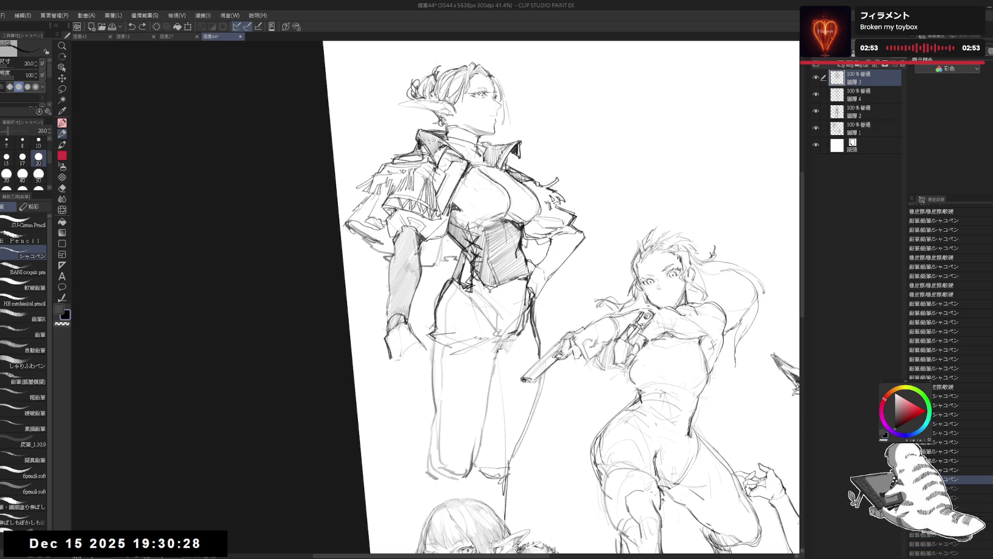
Hatch the elf's glove and forearm with pencil strokes, touching up with the eraser
{"action": "left_click_drag", "start_coordinate": [391, 331], "coordinate": [389, 352]}
{"action": "left_click_drag", "start_coordinate": [396, 327], "coordinate": [393, 363]}
{"action": "left_click_drag", "start_coordinate": [400, 330], "coordinate": [395, 357]}
{"action": "key", "text": "e"}
{"action": "key", "text": "p"}
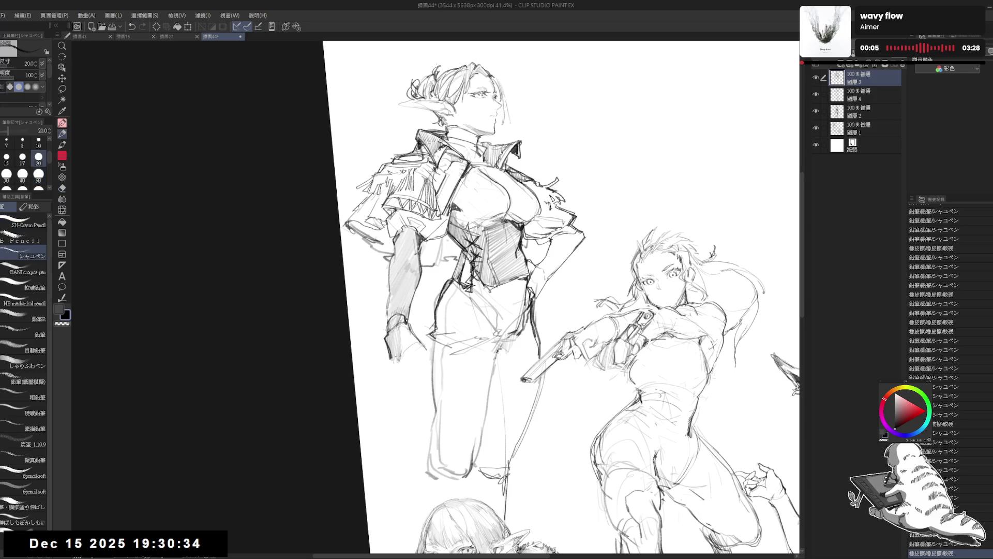
{"action": "key", "text": "ctrl+z"}
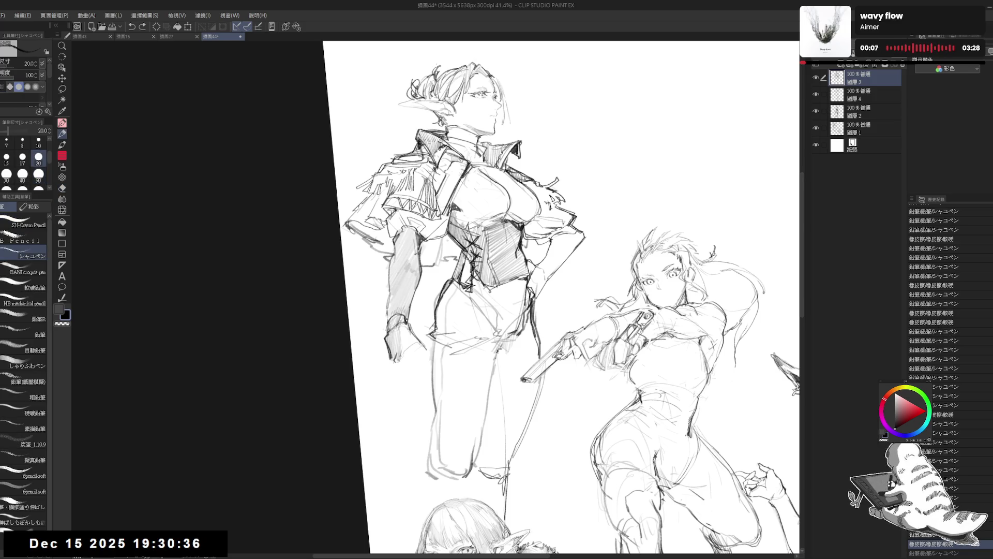
{"action": "key", "text": "ctrl+y"}
{"action": "left_click_drag", "start_coordinate": [395, 360], "coordinate": [395, 383]}
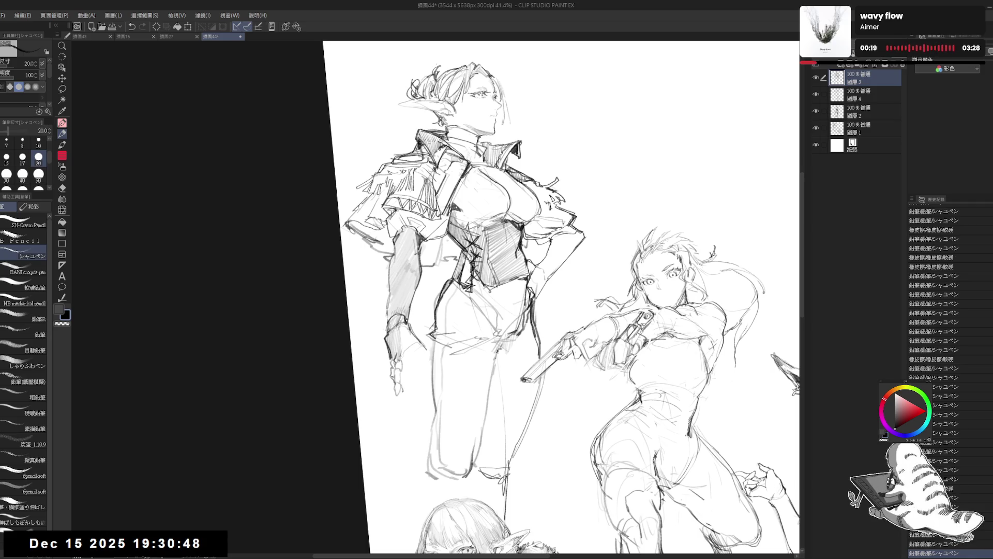
Zoom in and darken the hand's lines, shading the forearm and marking out the fingers
{"action": "scroll", "coordinate": [390, 364], "scroll_direction": "up", "scroll_amount": 2}
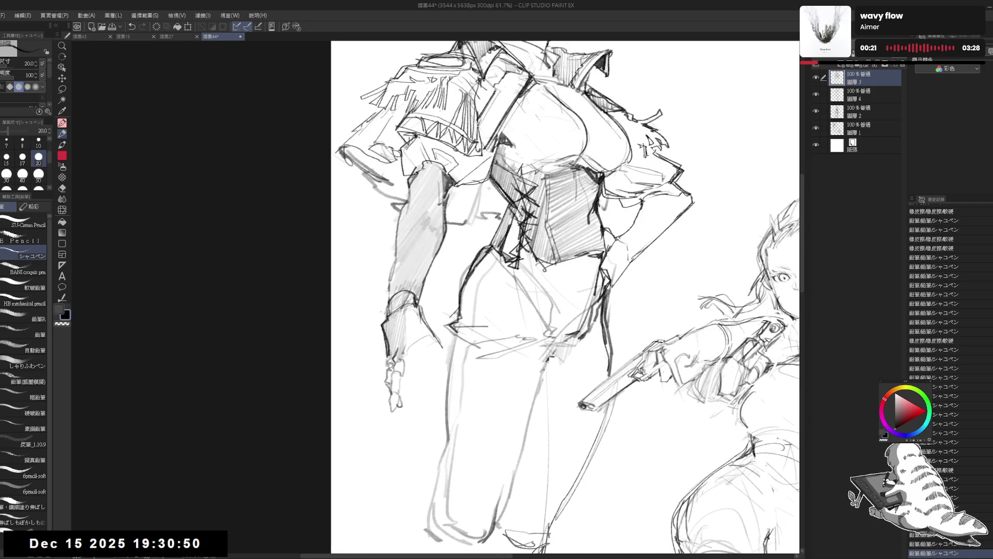
{"action": "mouse_move", "coordinate": [390, 357]}
{"action": "left_mouse_down"}
{"action": "mouse_move", "coordinate": [391, 388]}
{"action": "mouse_move", "coordinate": [385, 372]}
{"action": "mouse_move", "coordinate": [383, 381]}
{"action": "mouse_move", "coordinate": [394, 412]}
{"action": "mouse_move", "coordinate": [401, 372]}
{"action": "left_mouse_up"}
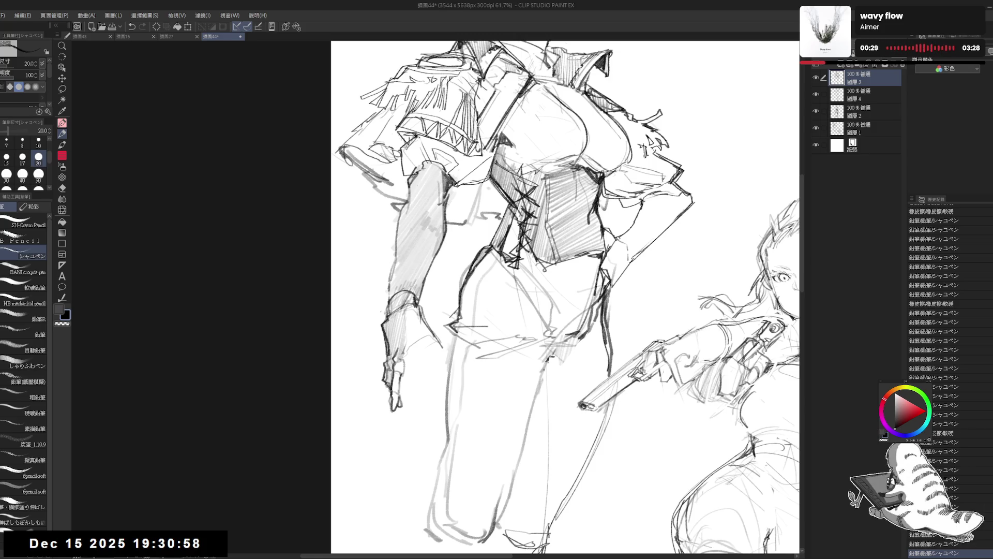
{"action": "left_click_drag", "start_coordinate": [425, 318], "coordinate": [414, 349]}
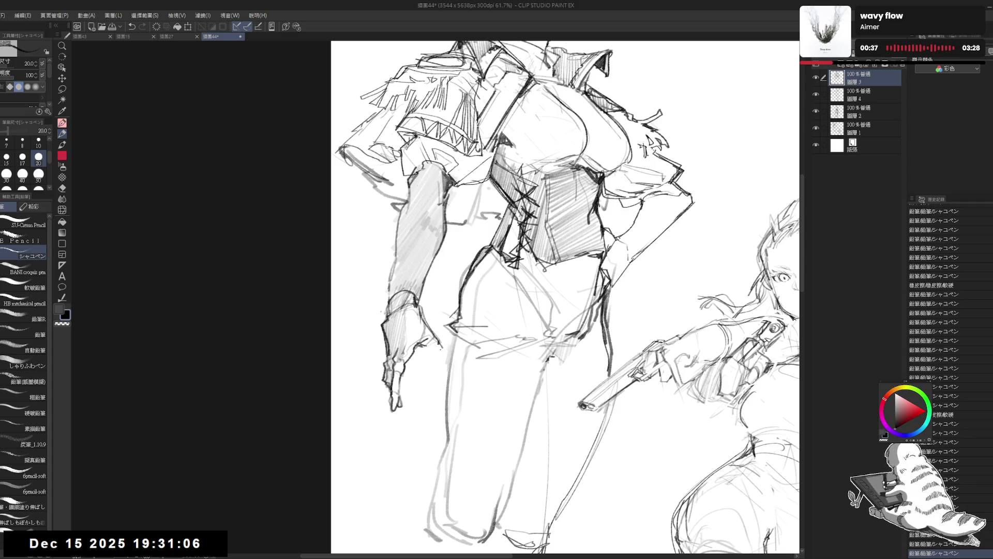
{"action": "left_click_drag", "start_coordinate": [440, 350], "coordinate": [440, 359]}
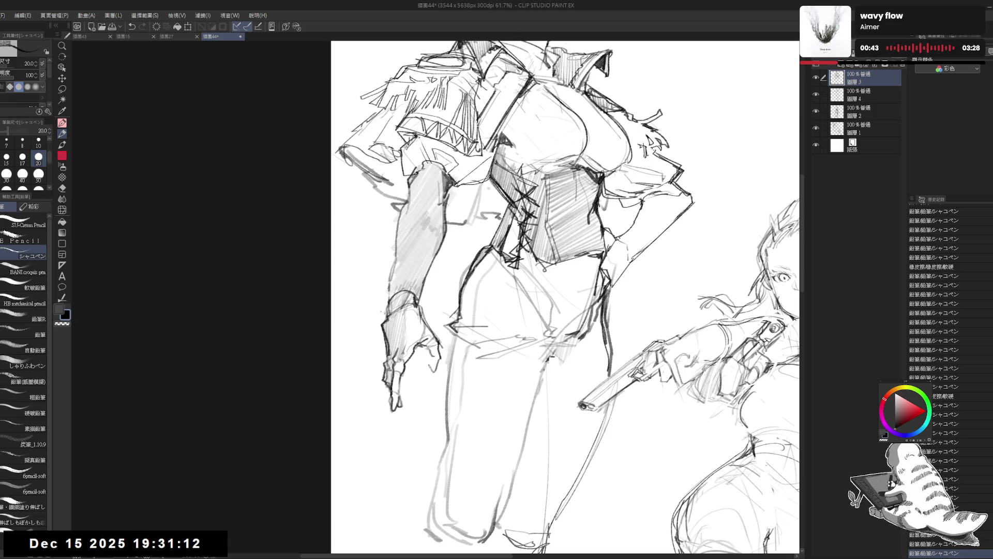
{"action": "left_click", "coordinate": [434, 315]}
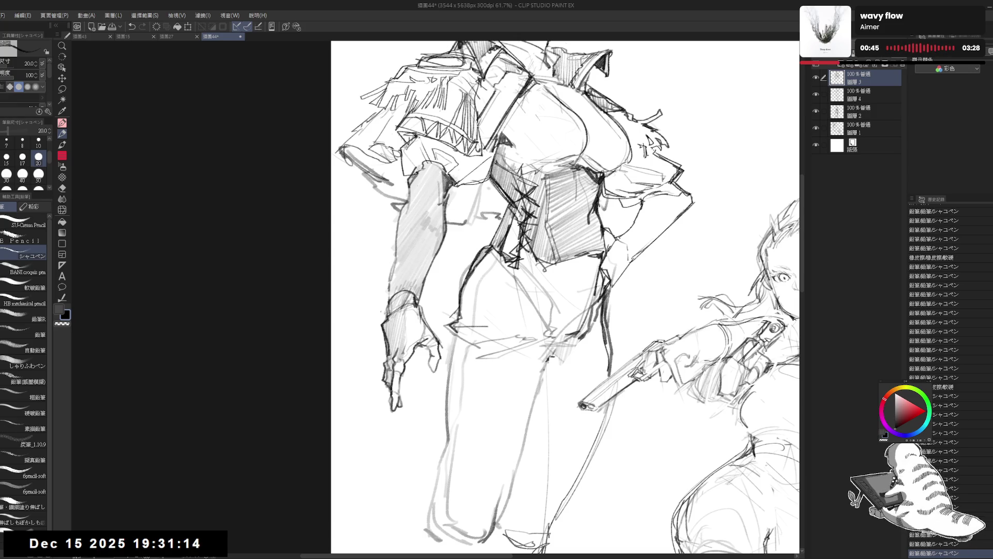
{"action": "left_click_drag", "start_coordinate": [423, 331], "coordinate": [438, 364]}
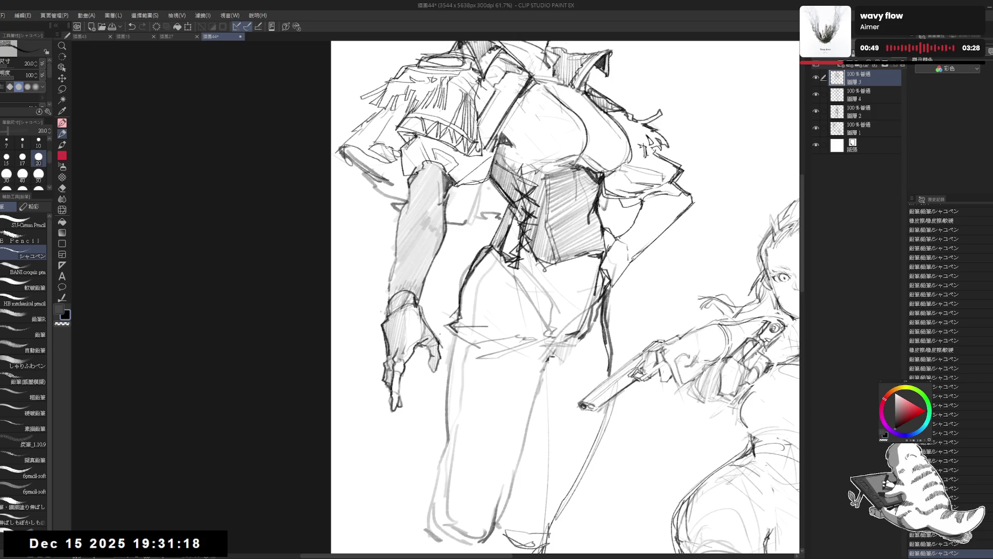
Zoom out and mirror the canvas briefly to check the hand's proportions
{"action": "scroll", "coordinate": [409, 267], "scroll_direction": "down", "scroll_amount": 5}
{"action": "key", "text": "h"}
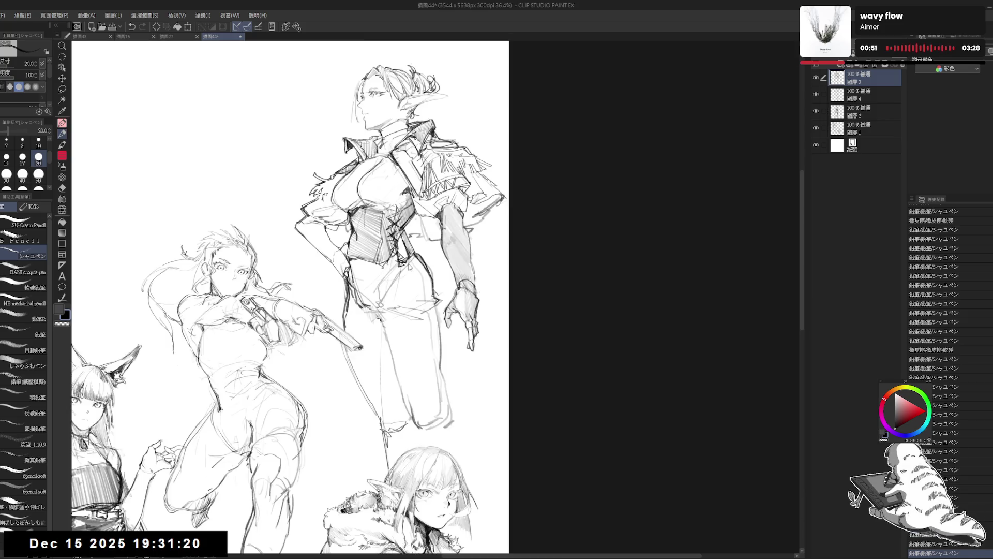
{"action": "key", "text": "h"}
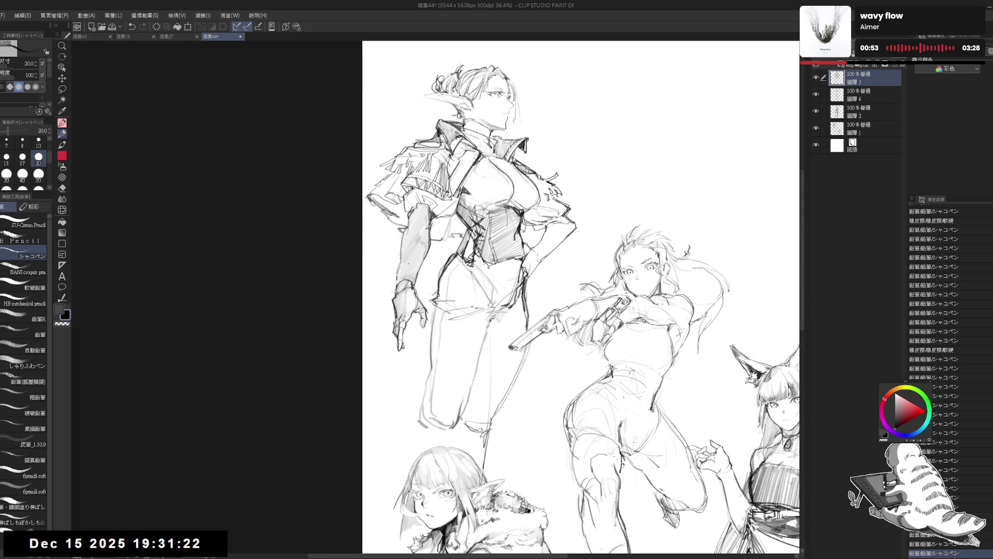